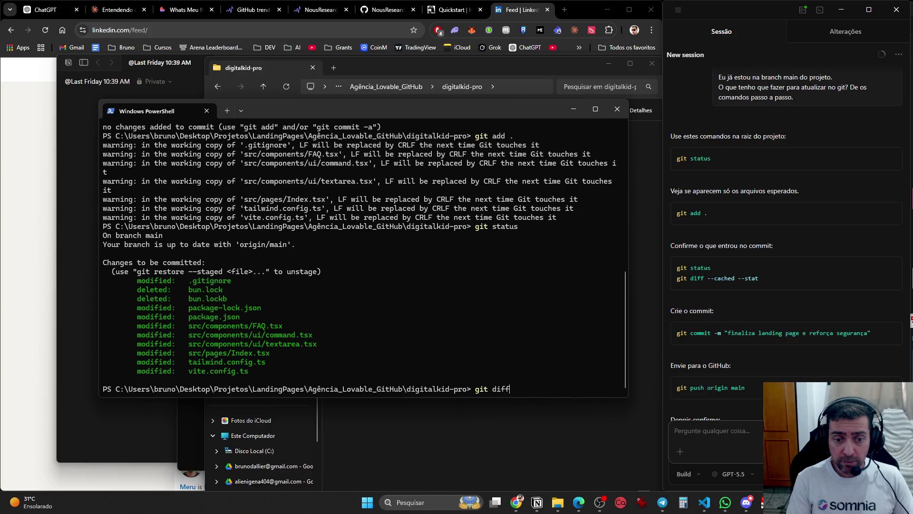
Review the staged change summary and commit it as 'finalizacao landing page e reforco de seguranca'.
type("--cached --stat")
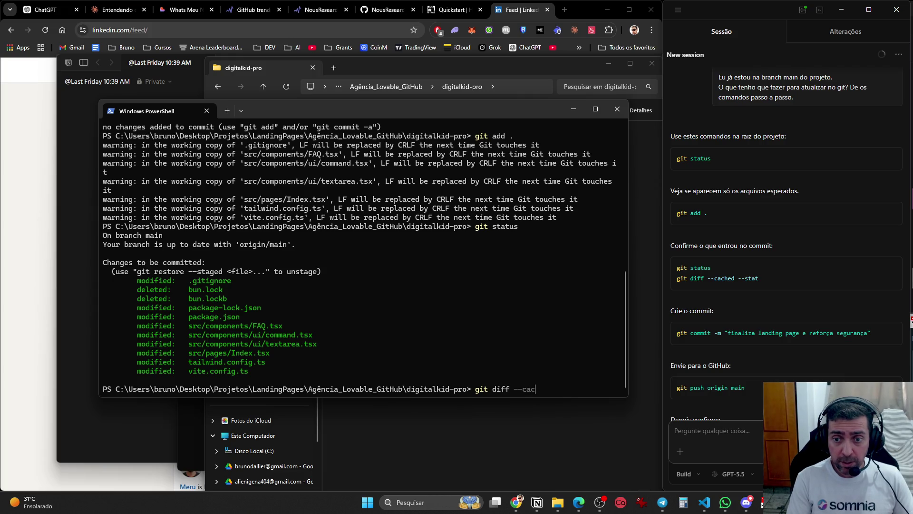
key("Return")
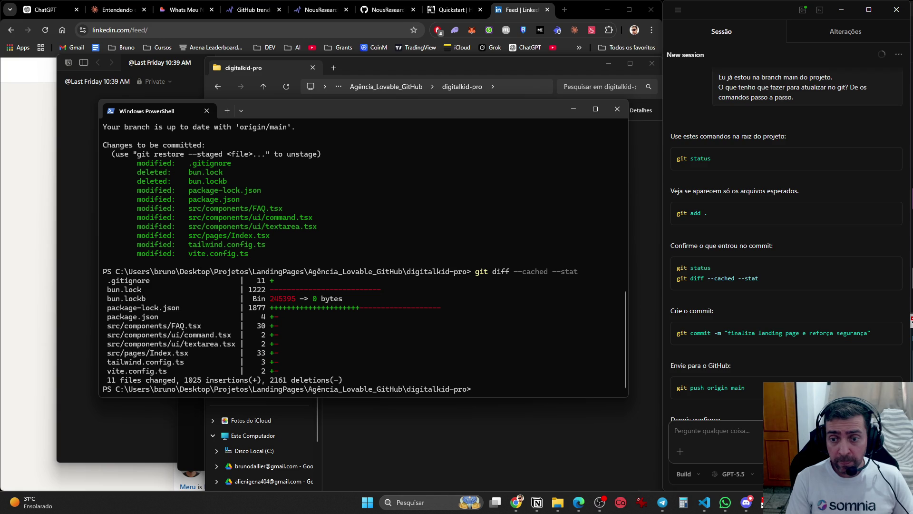
type("g")
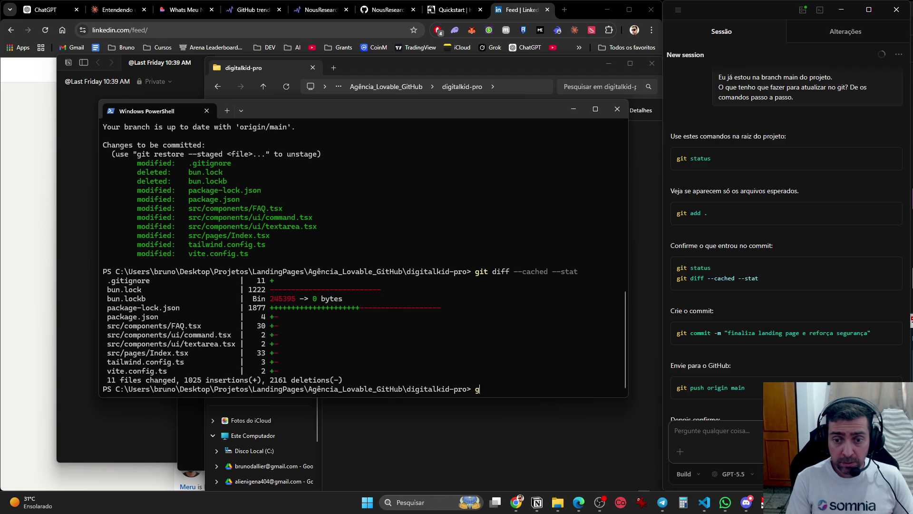
type("it commit -m")
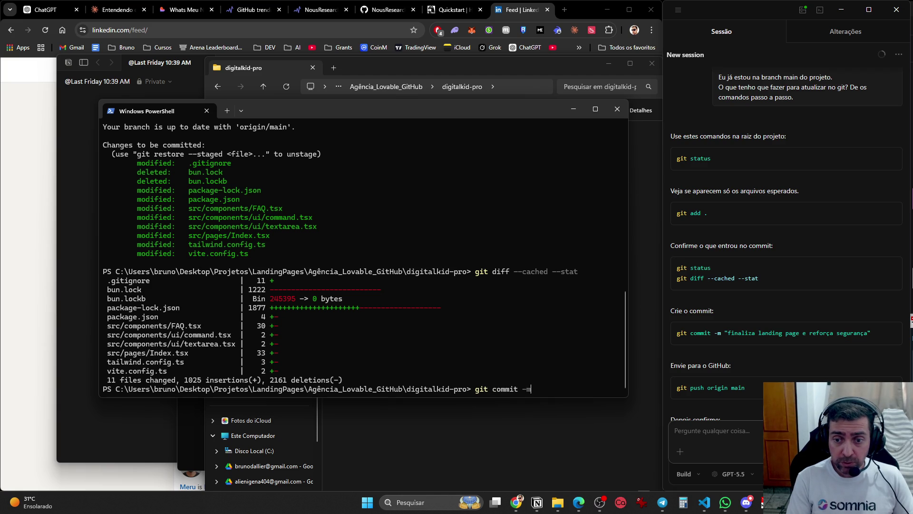
type(" \"fin")
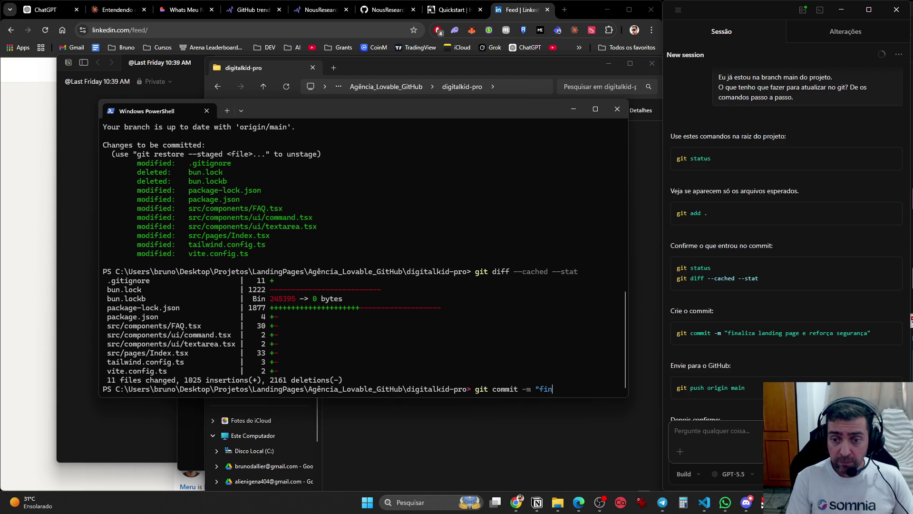
type("alizacao landing page")
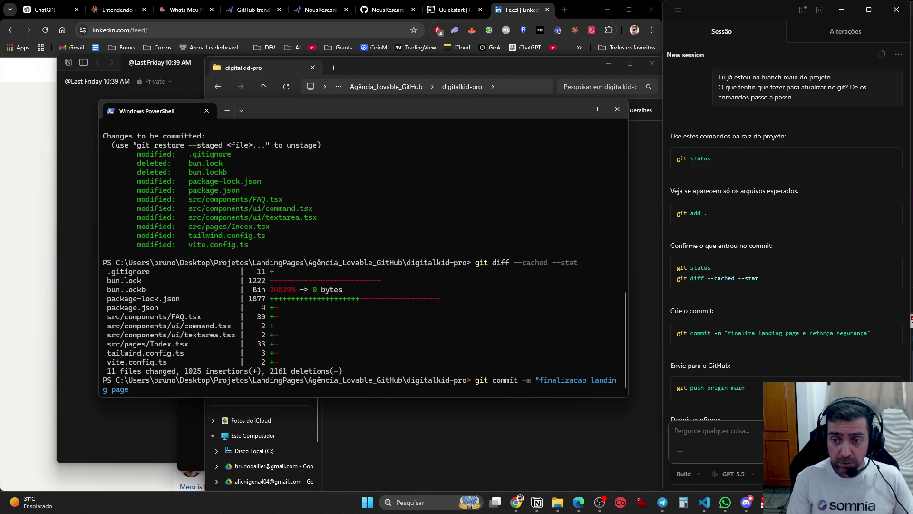
type(" e reforco de seguranca\"")
key("Return")
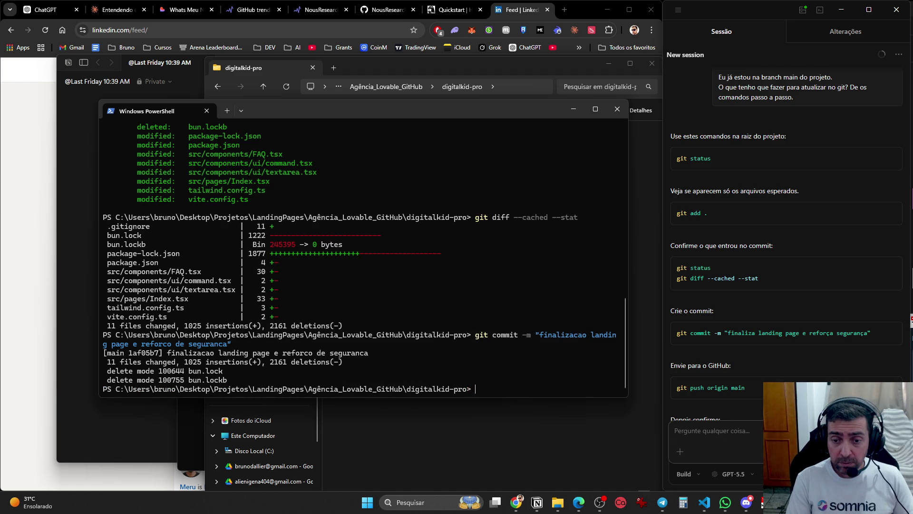
Push the commit to origin main and check the repository status.
type("git pus")
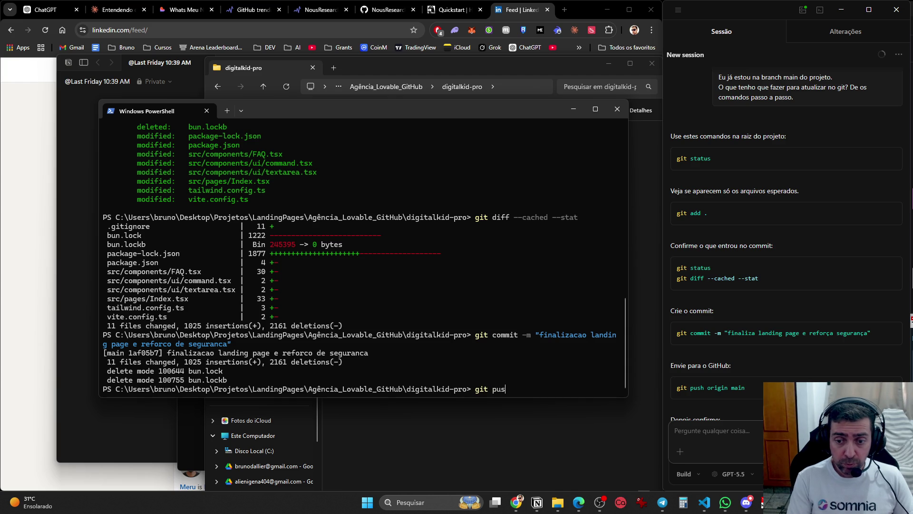
type("h origin main")
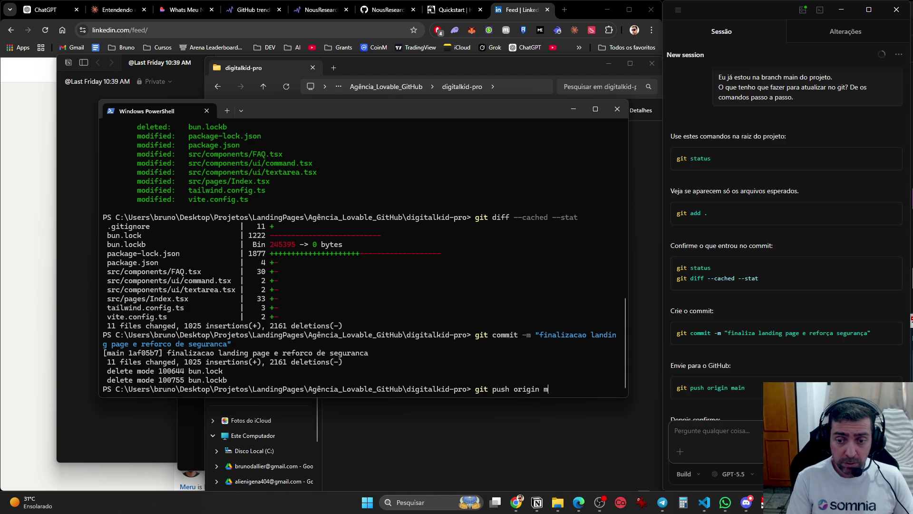
key("Return")
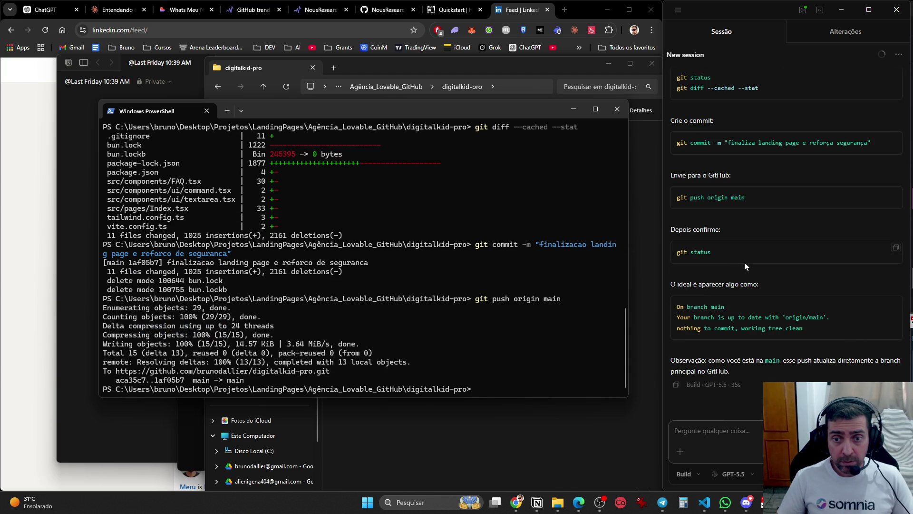
type("git s")
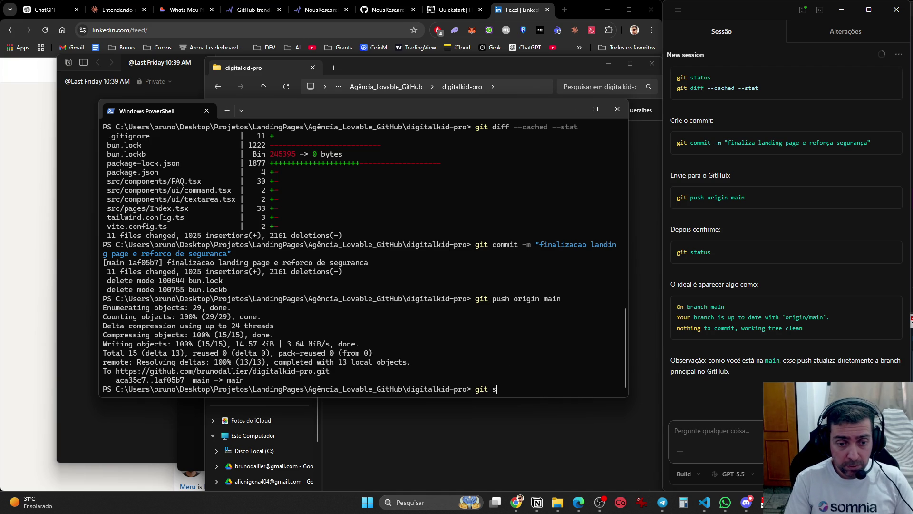
type("tatus")
key("Return")
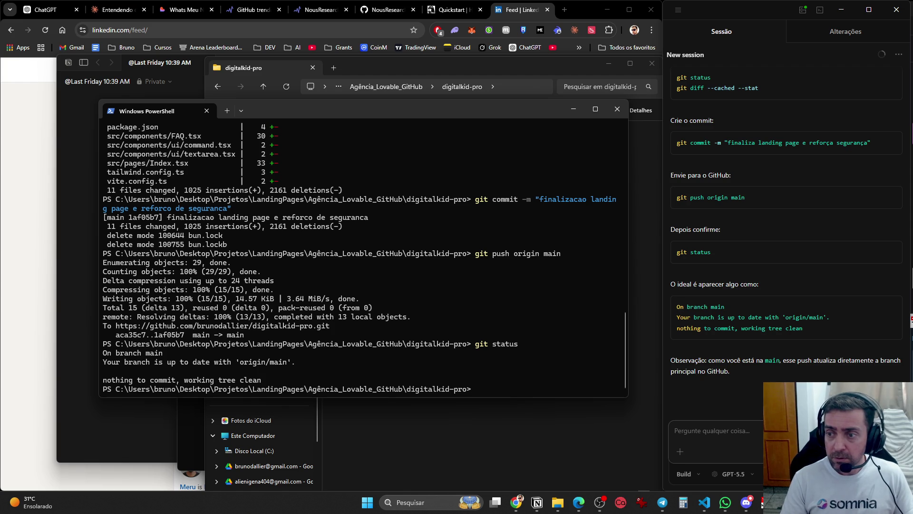
Tell Codex the repo is updated and ask it to prepare the bought domain launch using Vercel.
key("alt+Tab")
type("ok, atua")
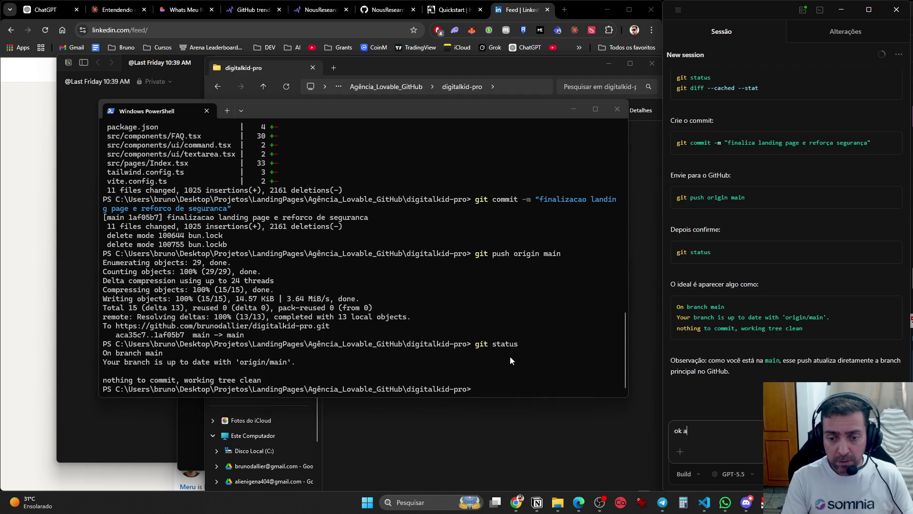
type("lizado")
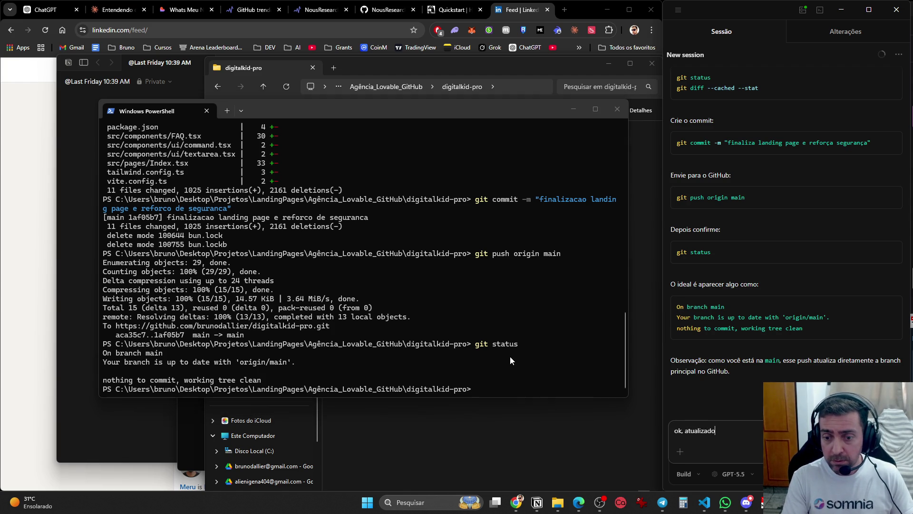
type(". Prepare para ")
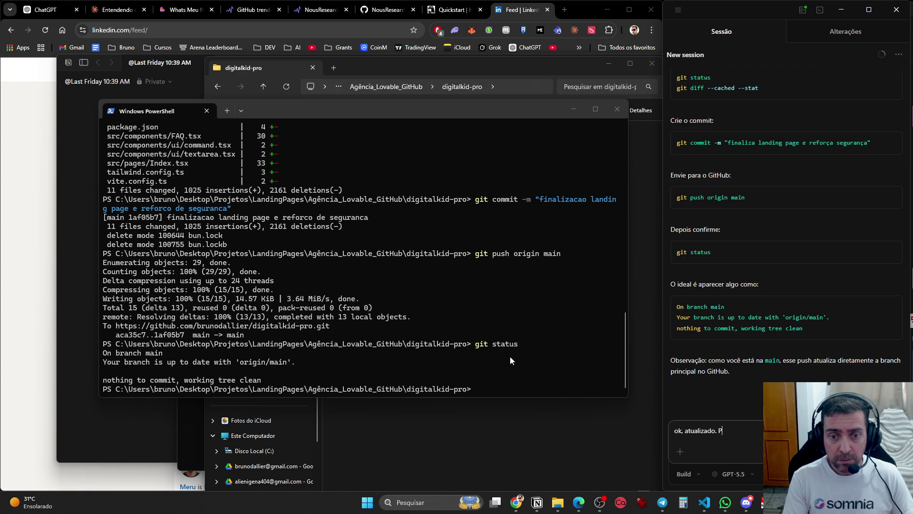
type("po")
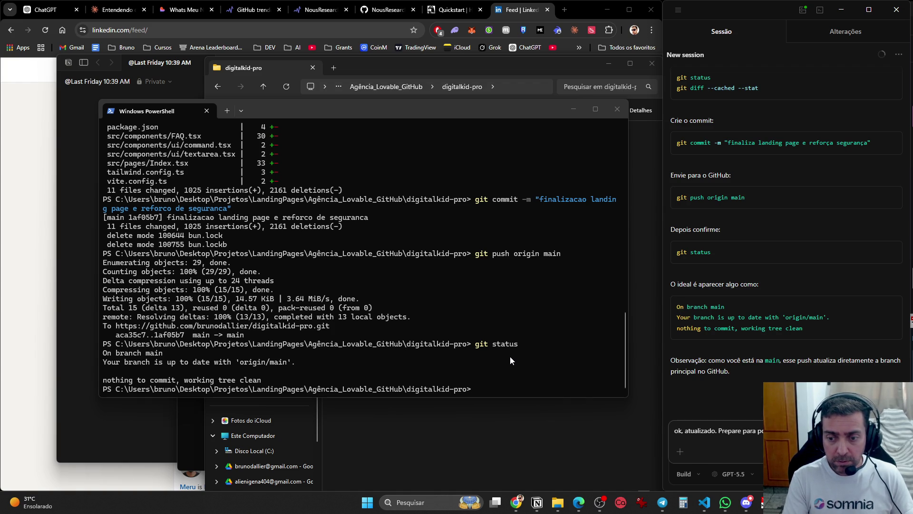
type(" comprado")
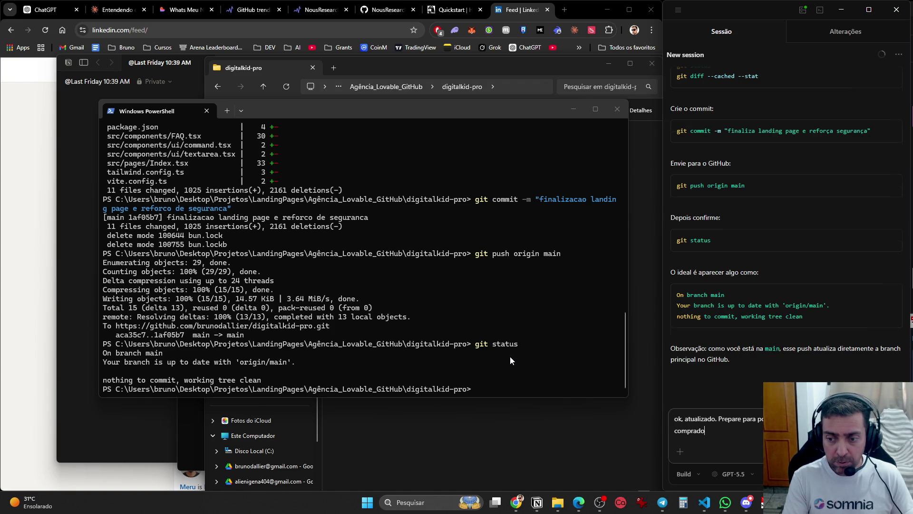
type(", podemos usar verc")
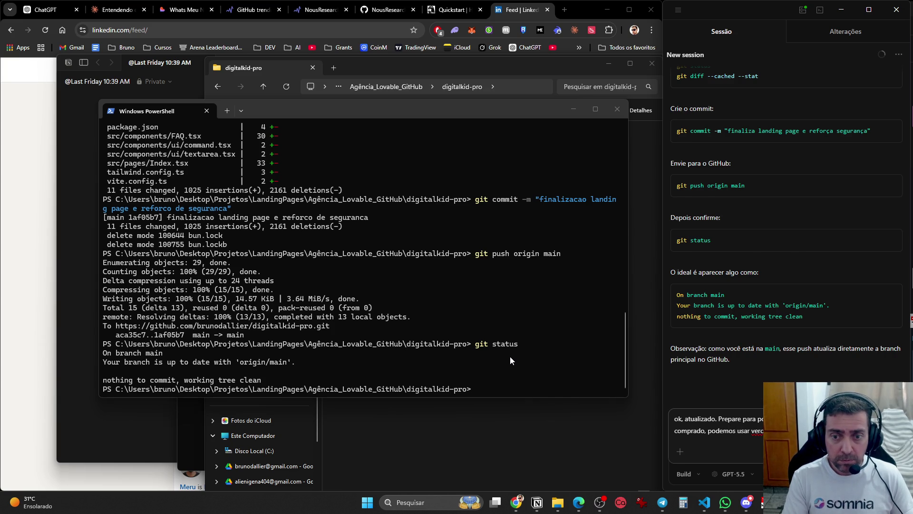
key("Return")
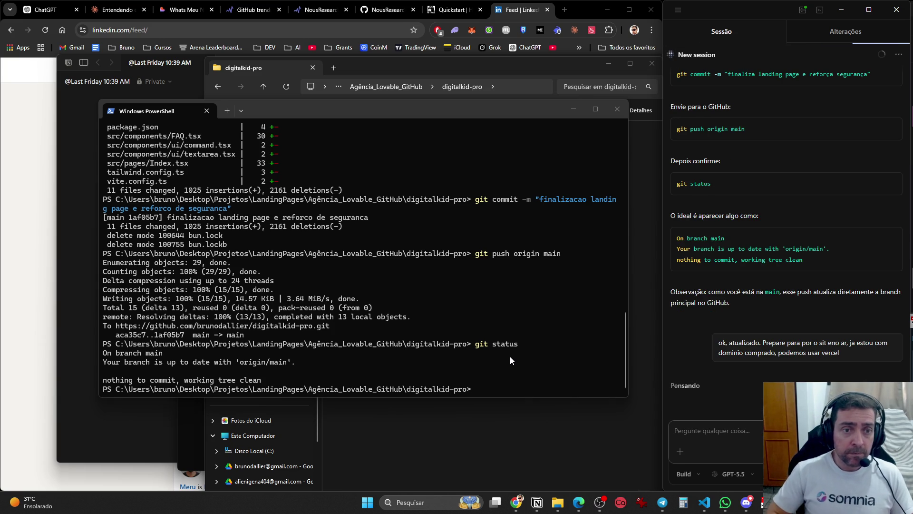
Close the PowerShell, folder and Casterlabs windows, then close the LinkedIn tab in Chrome.
left_click(617, 109)
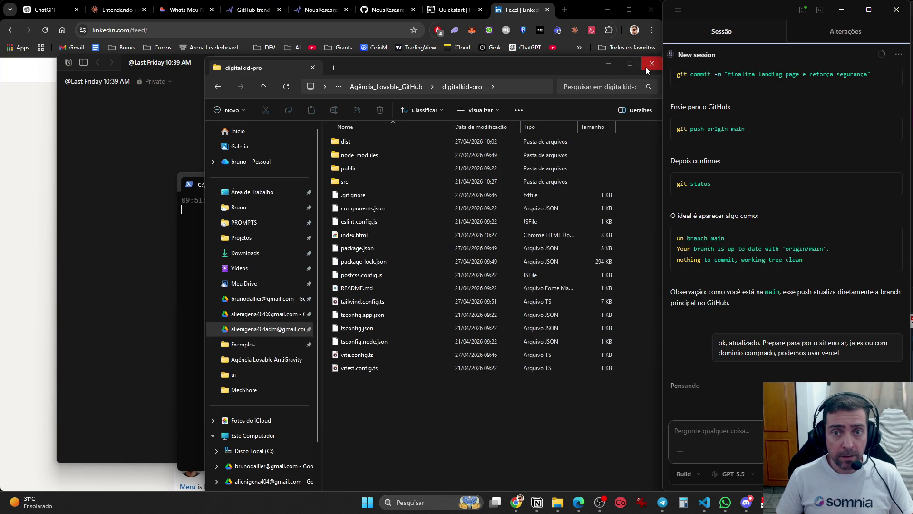
left_click(645, 68)
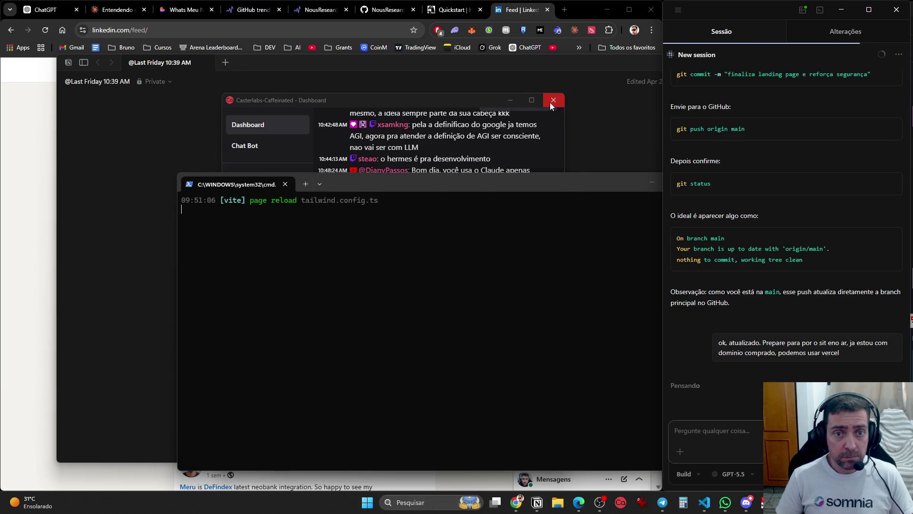
left_click(552, 101)
left_click(522, 124)
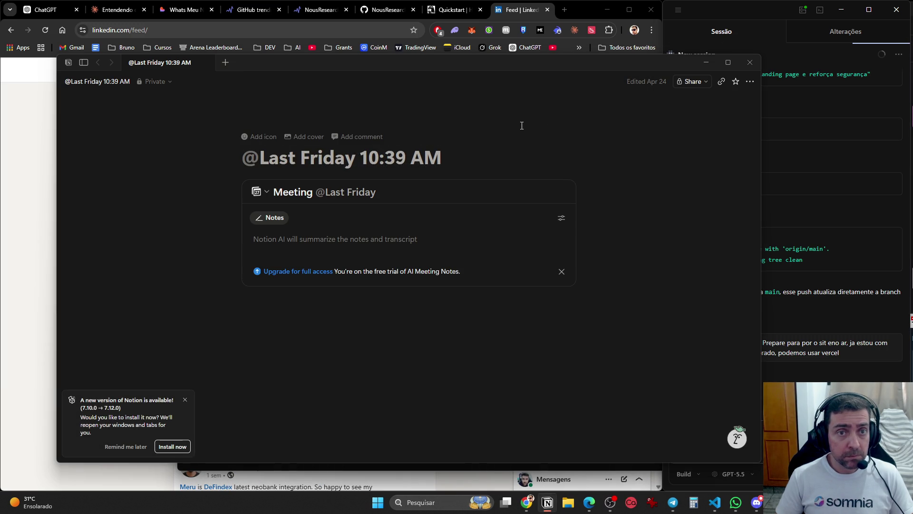
left_click(525, 10)
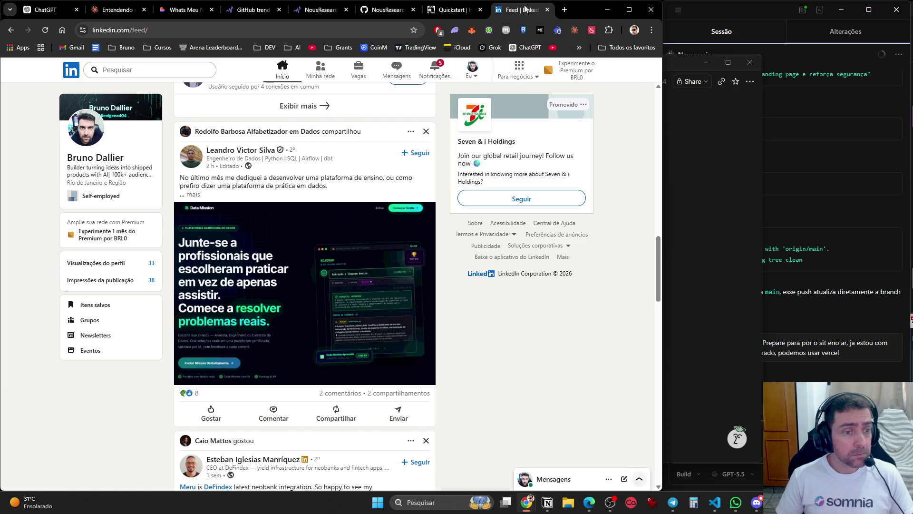
key("ctrl+w")
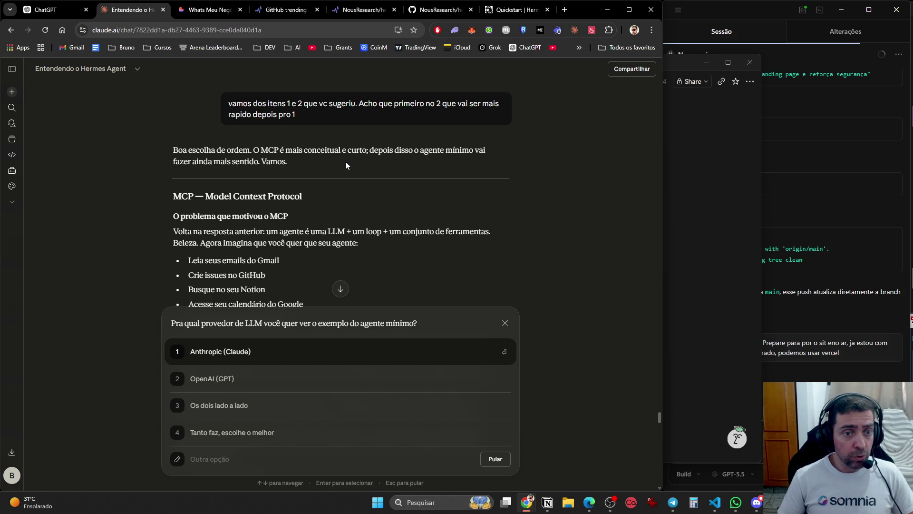
Read through the Hermes Agent chat's MCP explanation of host, client and server roles.
scroll(345, 161, "down", 2)
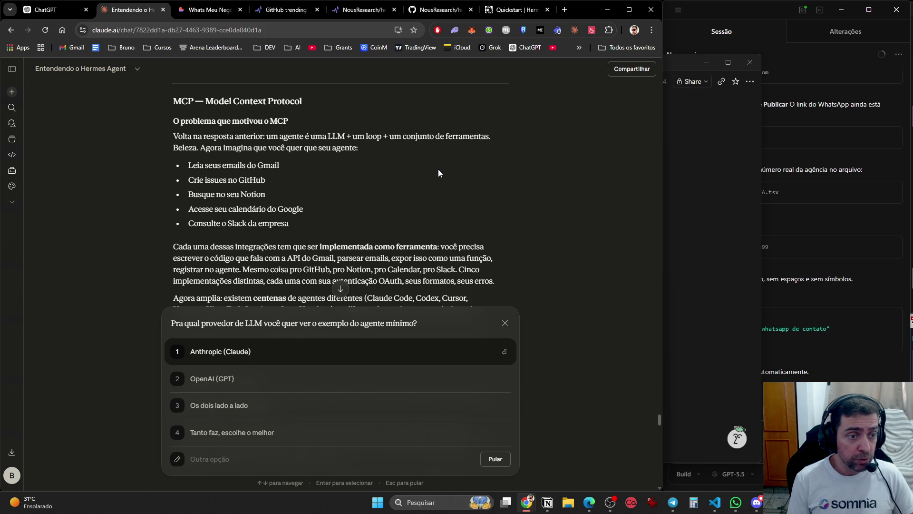
scroll(438, 169, "down", 2)
scroll(515, 173, "down", 4)
scroll(529, 173, "up", 1)
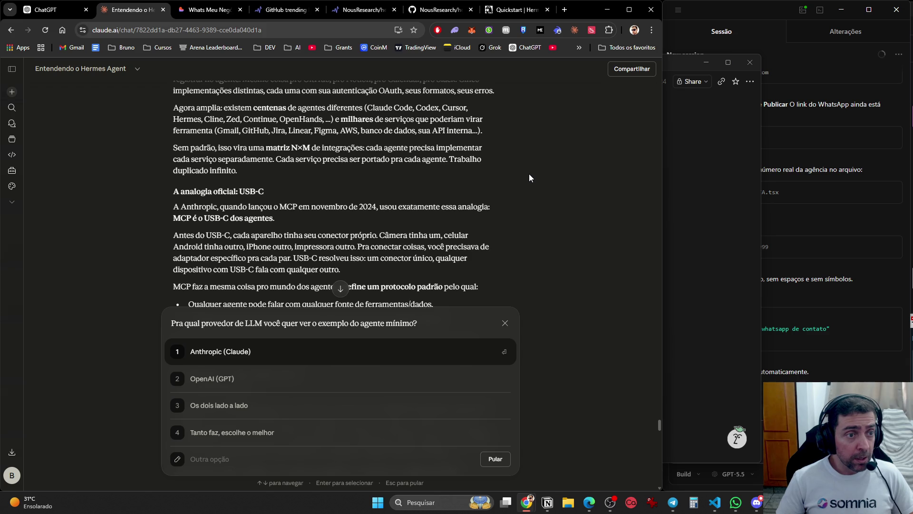
scroll(529, 175, "up", 1)
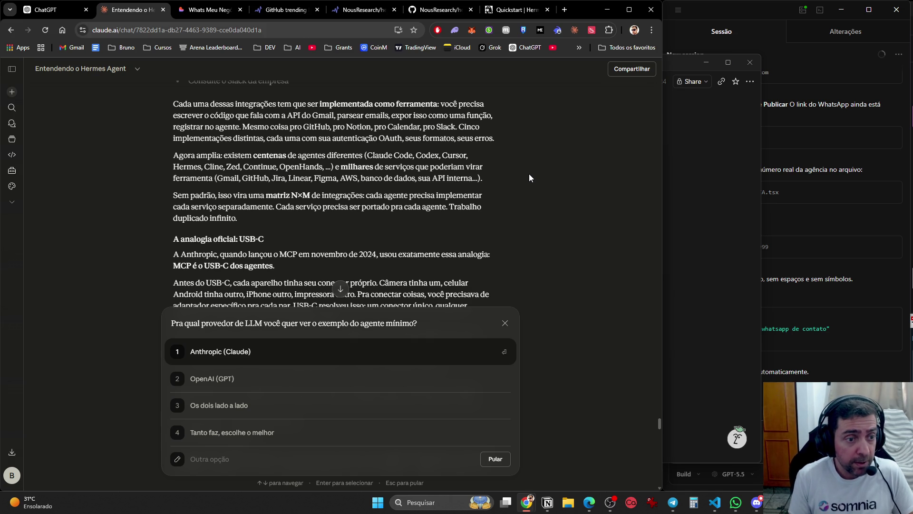
scroll(529, 176, "down", 3)
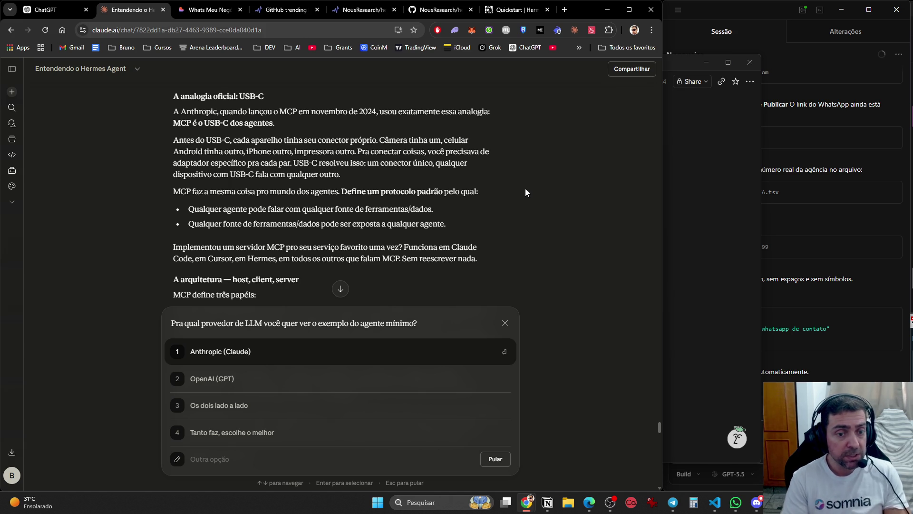
scroll(496, 196, "down", 4)
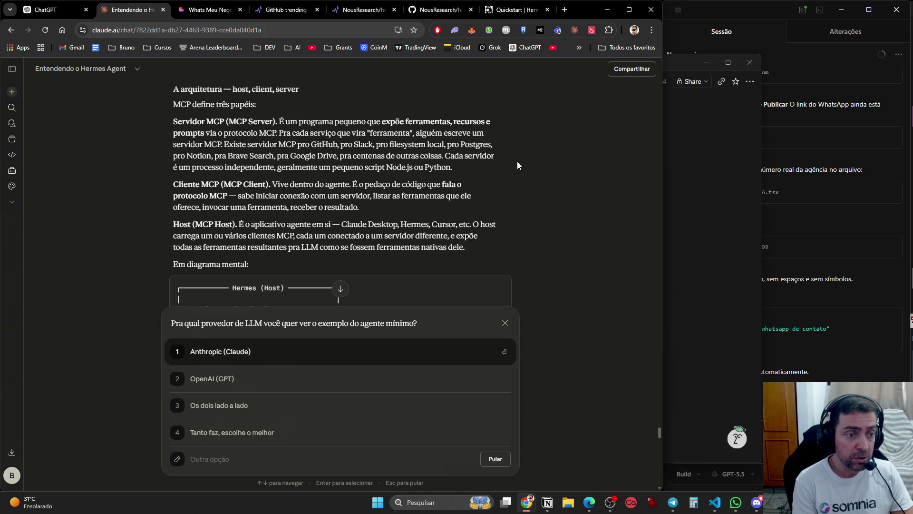
scroll(462, 103, "down", 2)
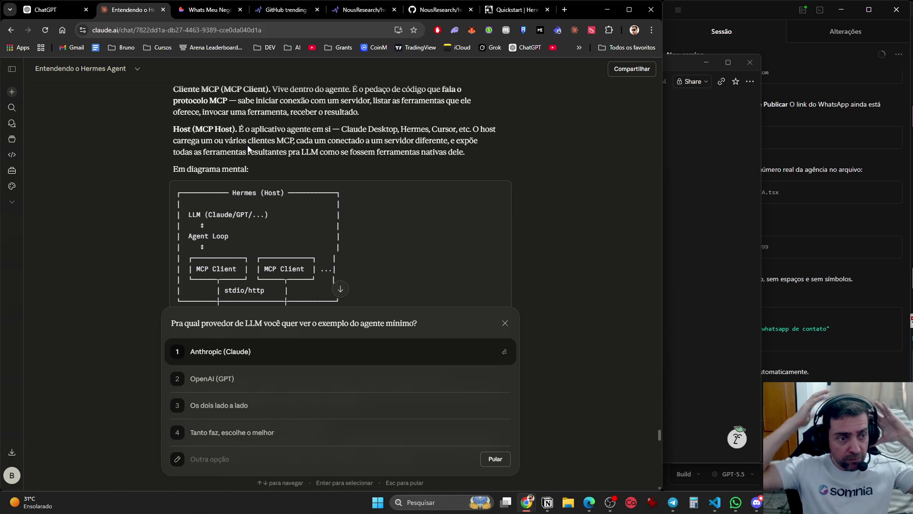
scroll(248, 145, "down", 2)
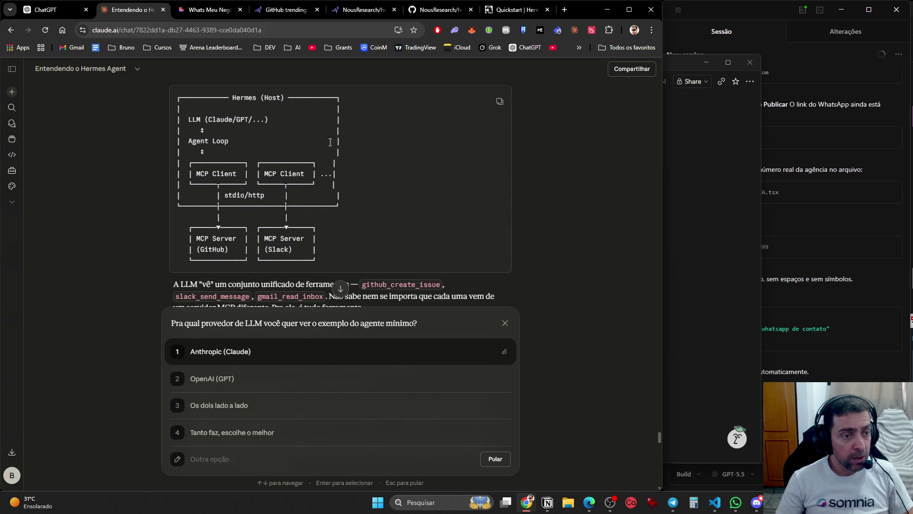
scroll(551, 211, "up", 1)
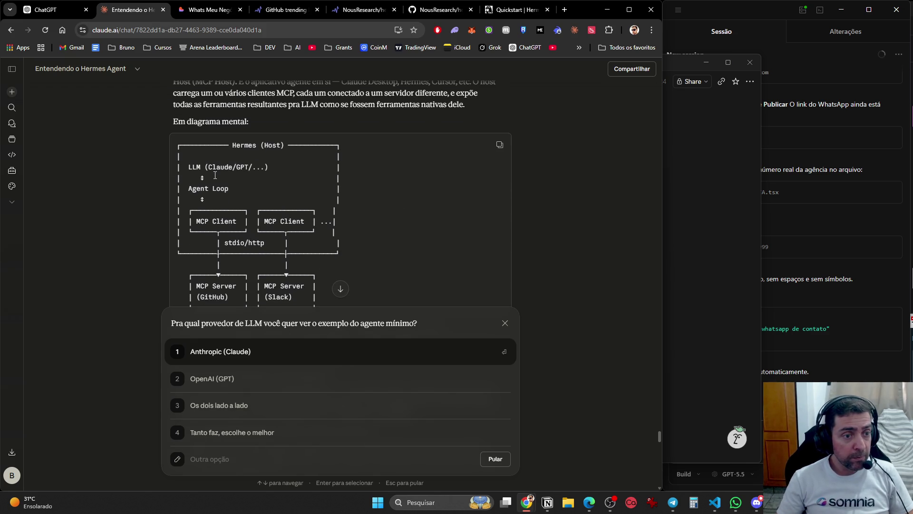
scroll(231, 219, "down", 2)
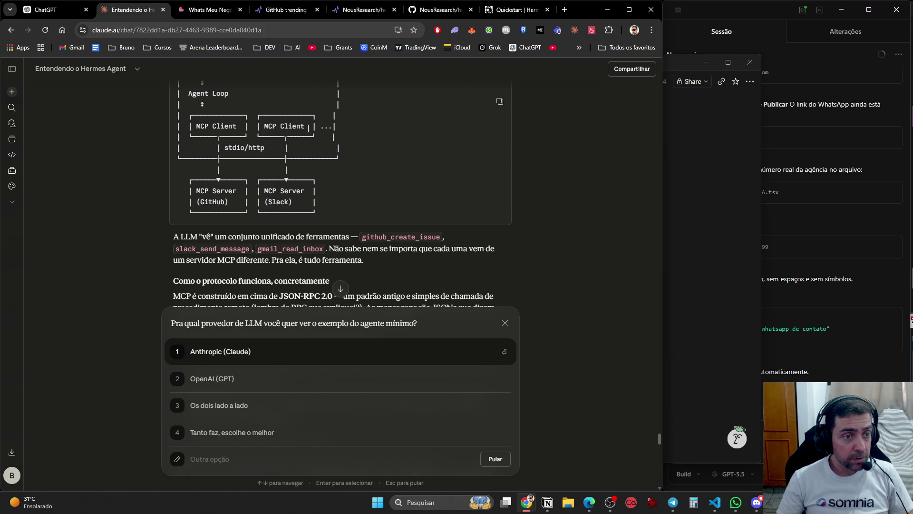
scroll(300, 189, "down", 1)
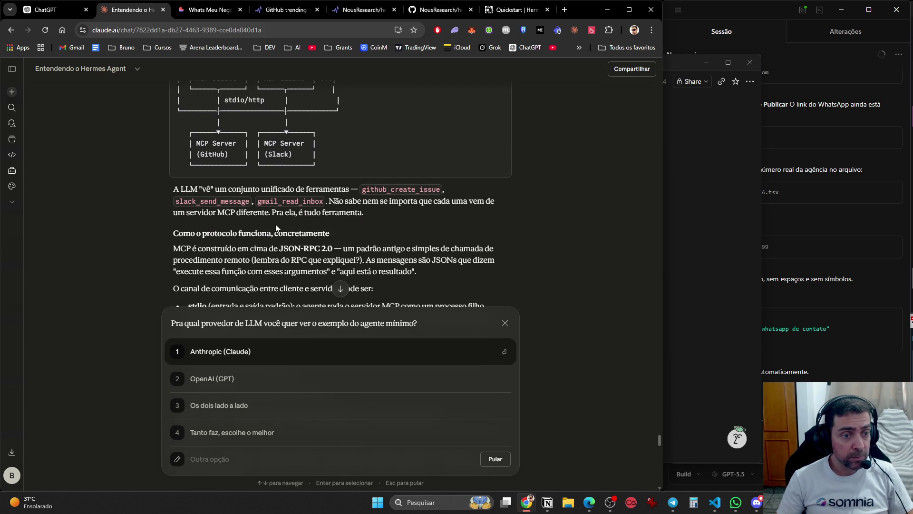
scroll(360, 230, "down", 3)
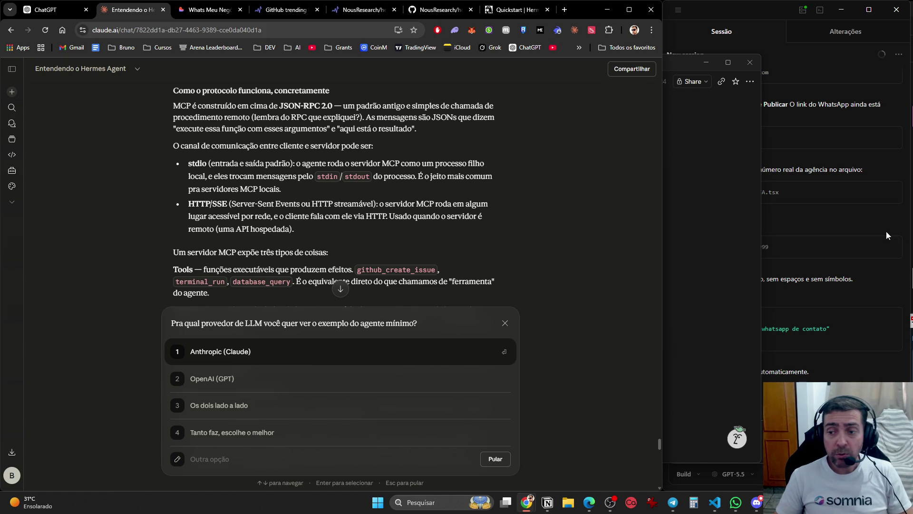
key("alt+Tab")
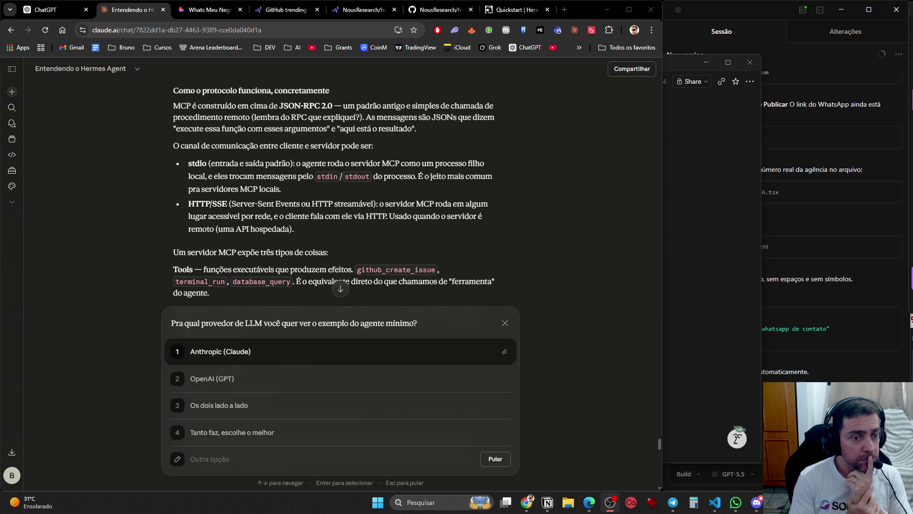
scroll(650, 187, "down", 2)
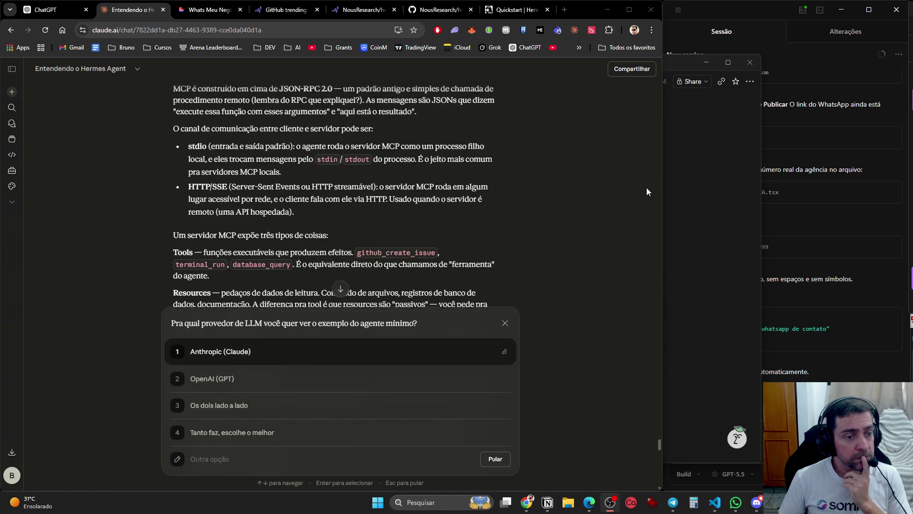
scroll(611, 193, "down", 1)
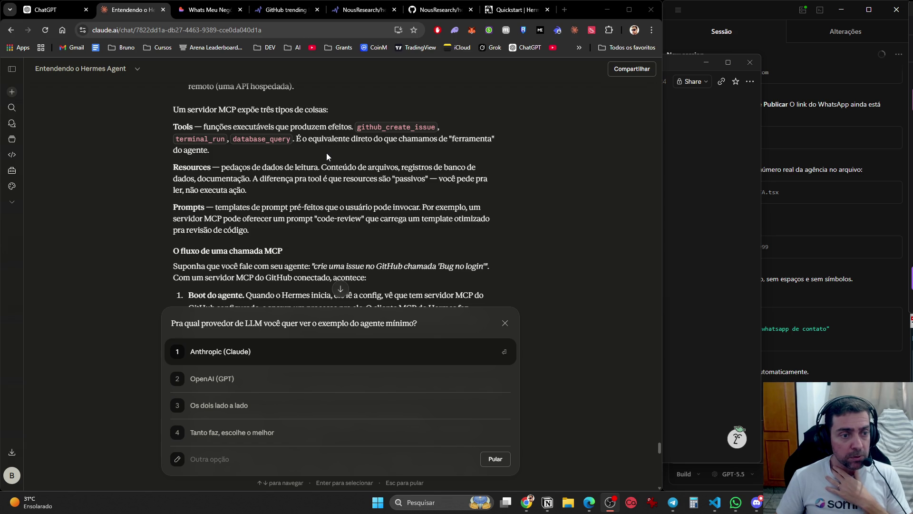
scroll(326, 153, "down", 1)
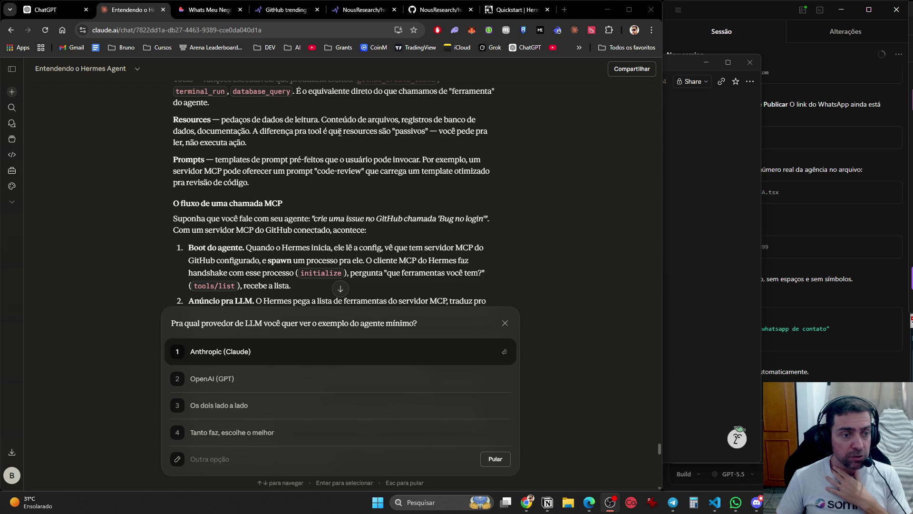
scroll(339, 133, "down", 1)
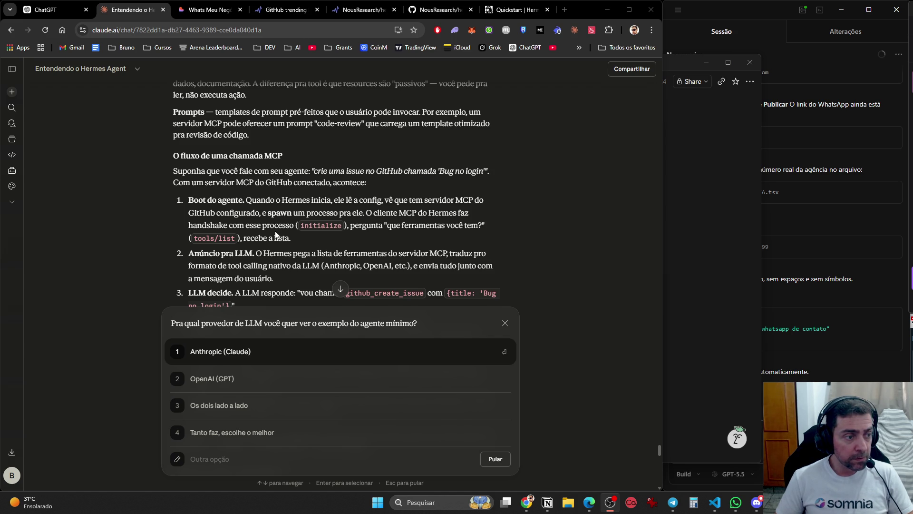
scroll(262, 243, "down", 3)
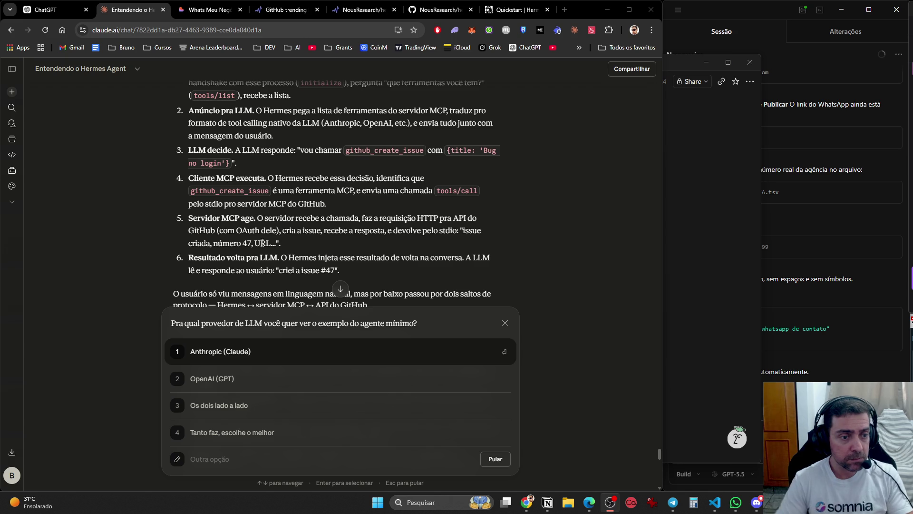
scroll(399, 181, "down", 2)
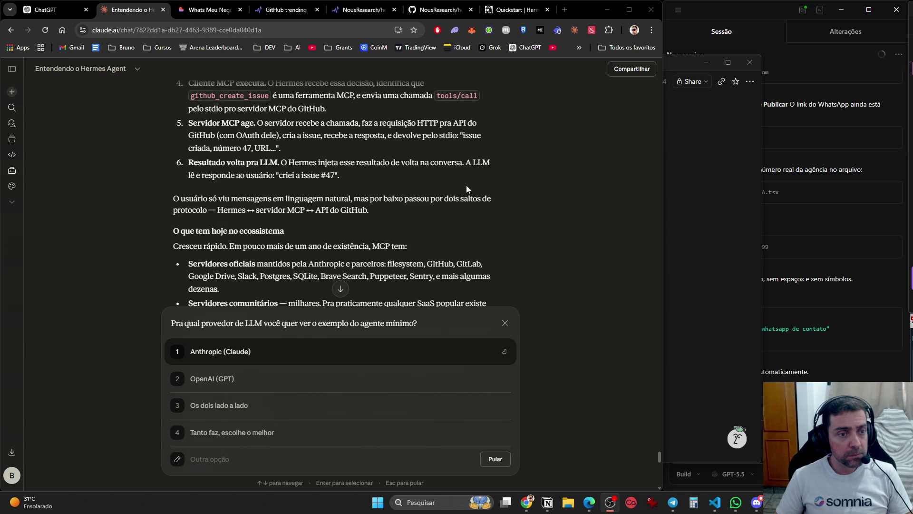
scroll(466, 173, "down", 2)
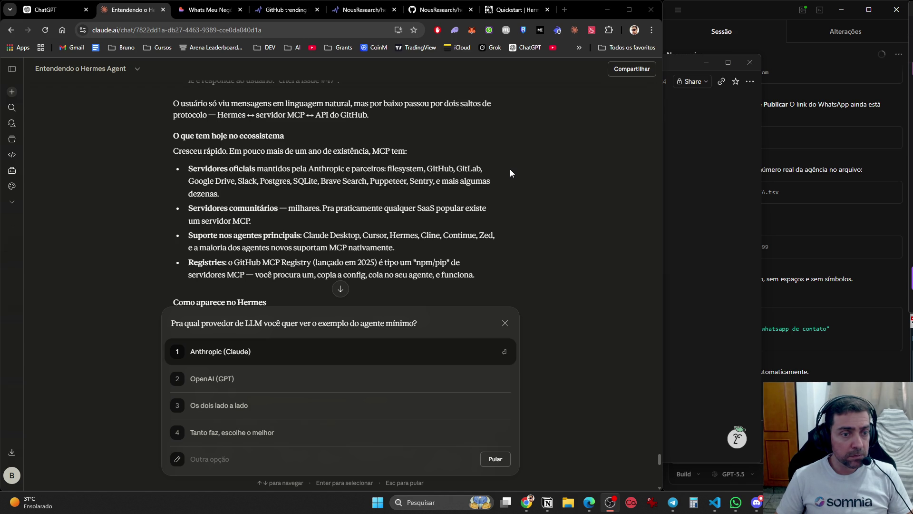
Read further through Claude's MCP explanation in the Hermes Agent chat.
scroll(510, 170, "down", 1)
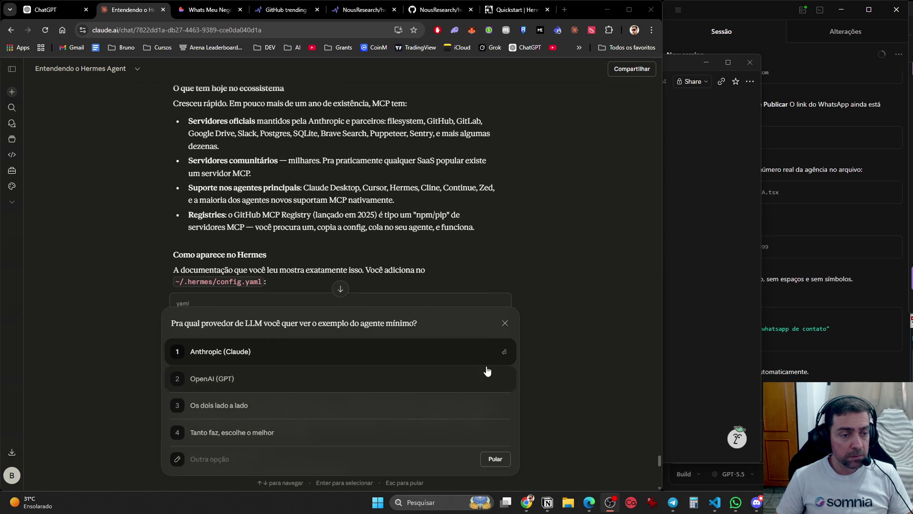
scroll(564, 212, "down", 2)
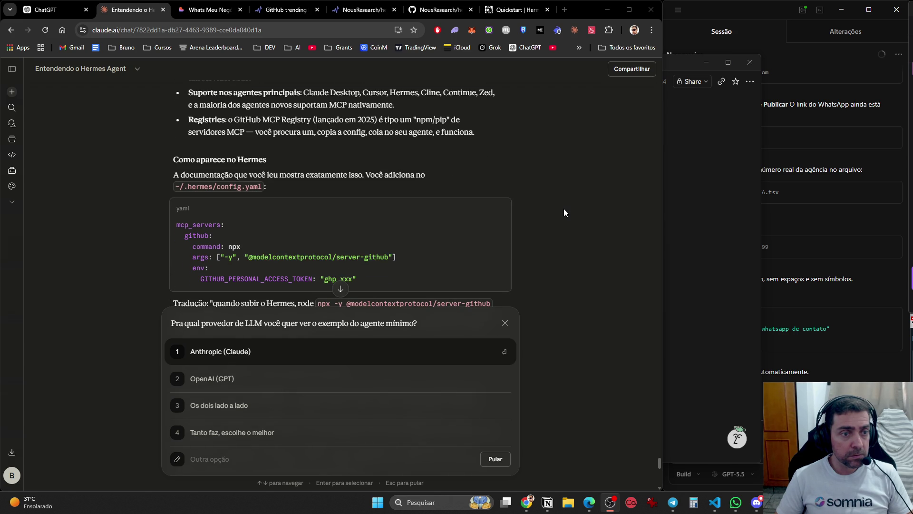
scroll(549, 208, "up", 1)
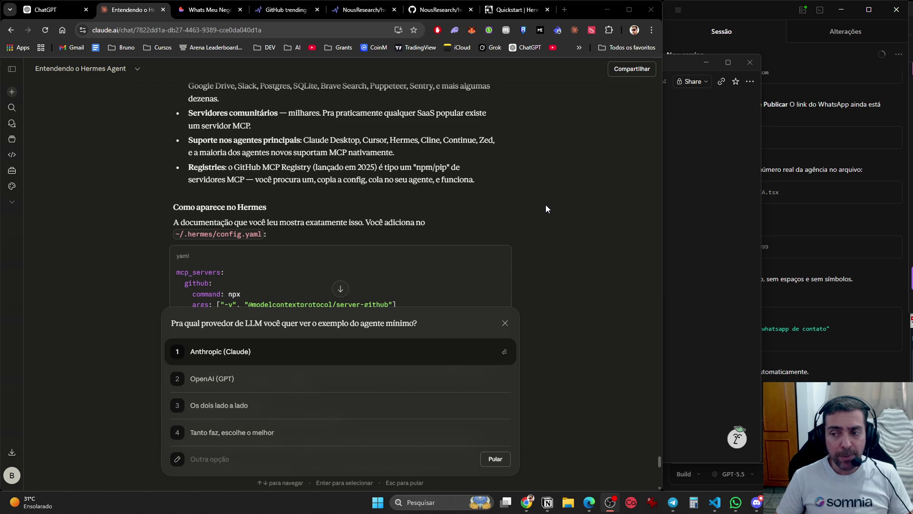
scroll(546, 209, "down", 2)
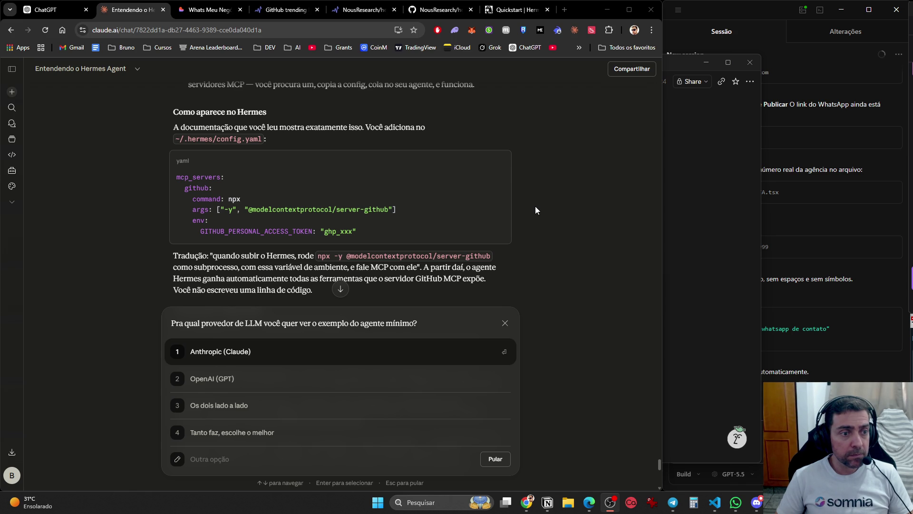
scroll(536, 209, "down", 3)
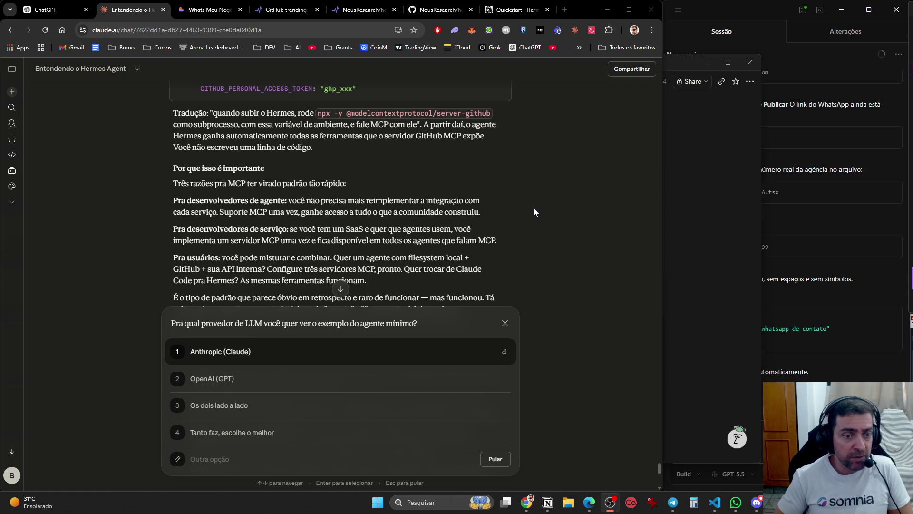
scroll(518, 204, "down", 3)
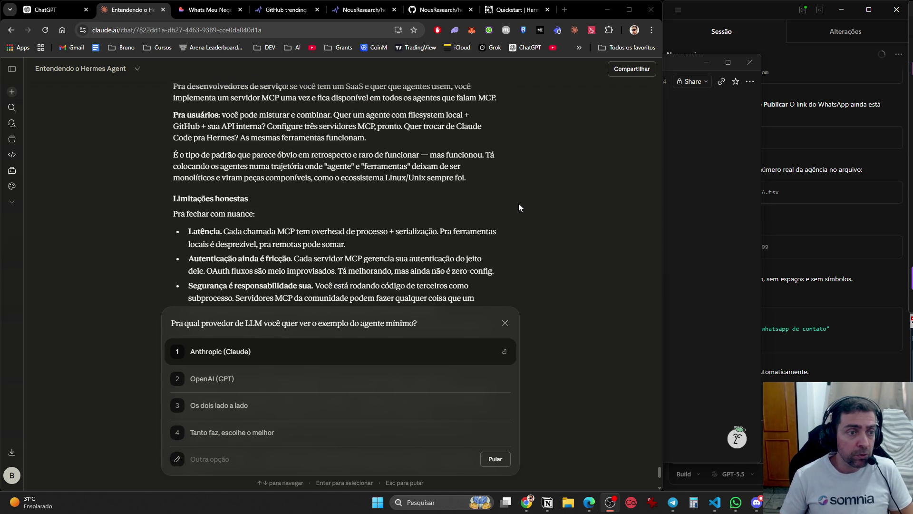
scroll(519, 204, "up", 1)
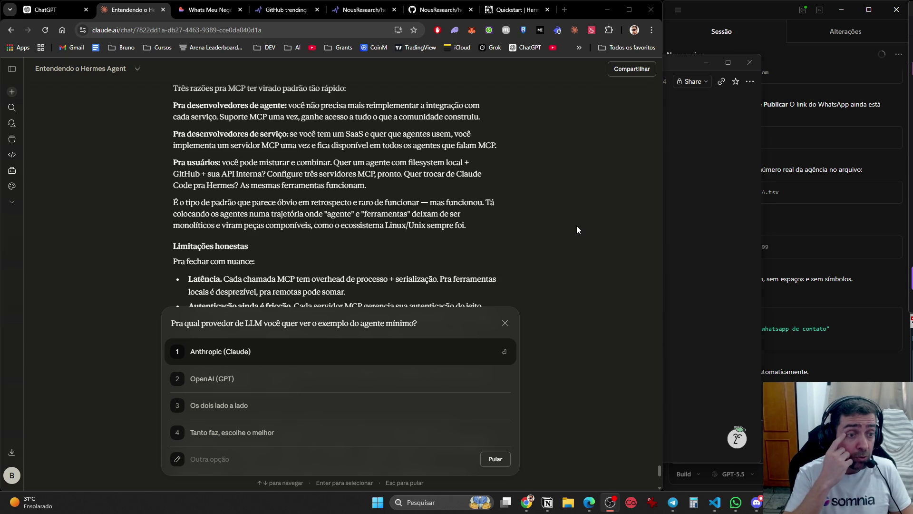
Dismiss the LLM-provider question and begin a message: 'antes de irmos para o item 1, me responda essa duvida.'.
scroll(451, 261, "down", 3)
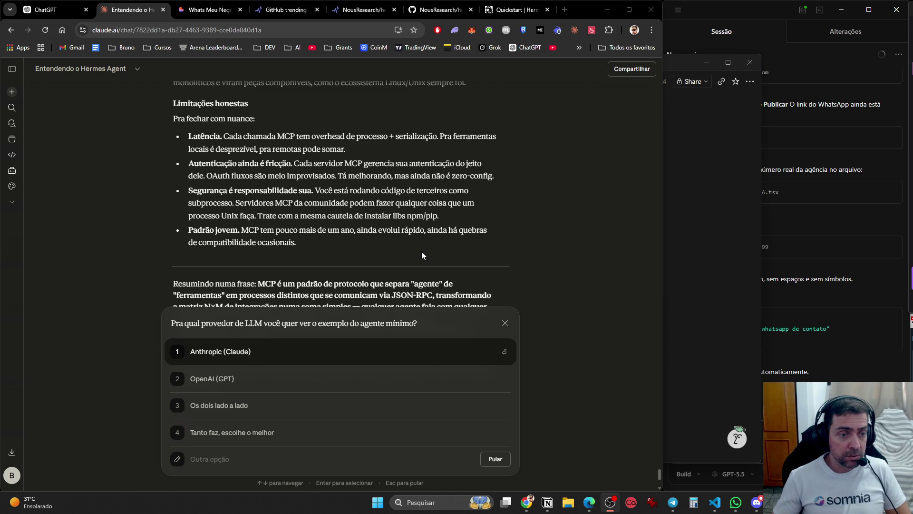
scroll(422, 251, "down", 3)
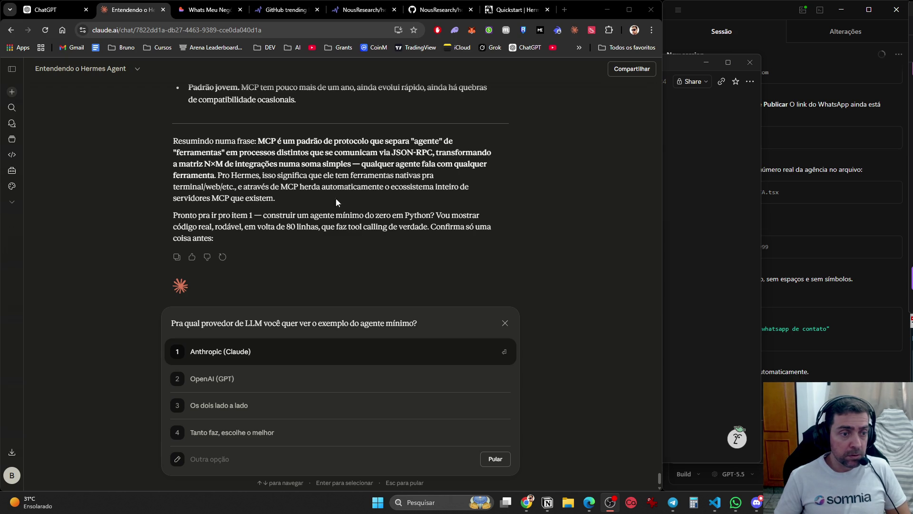
left_click(505, 323)
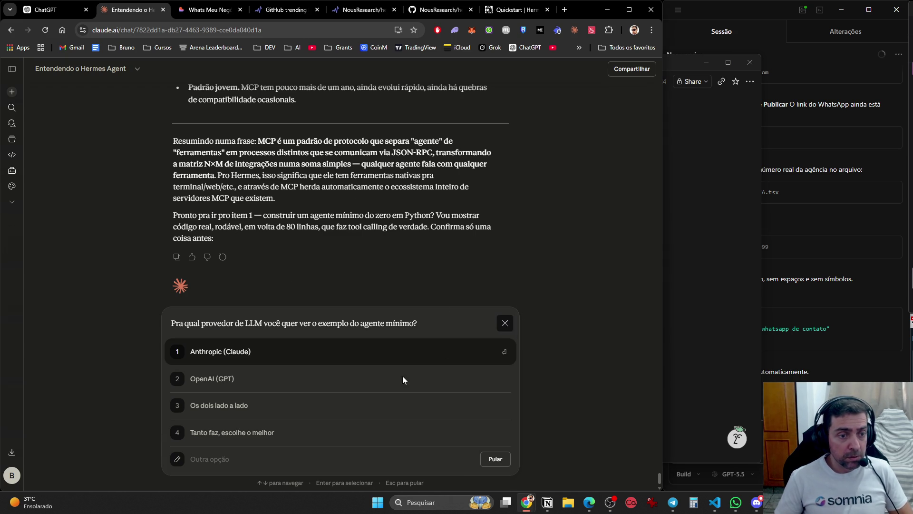
type("a")
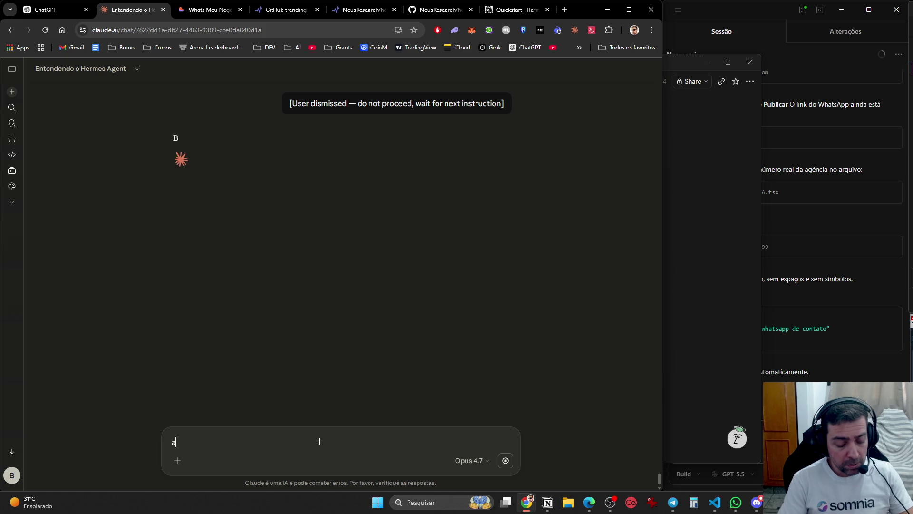
type("ntes de irmos para o it")
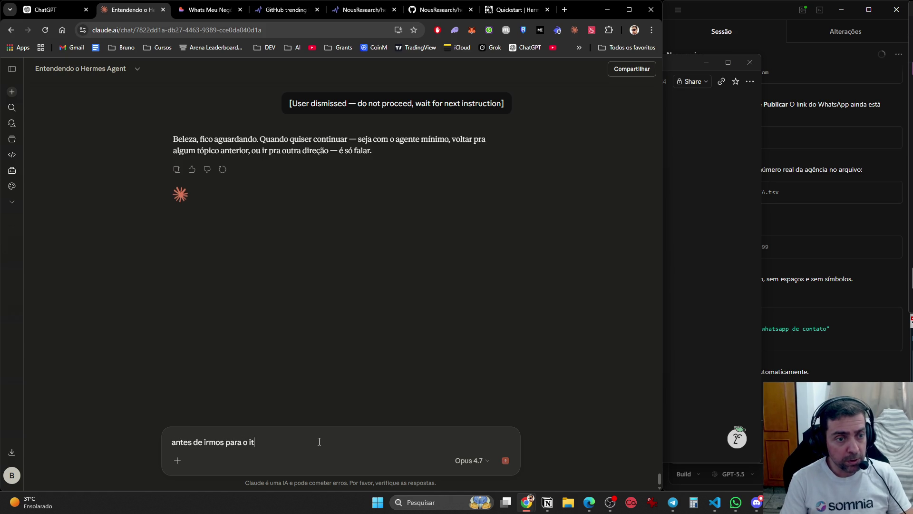
type("em 1, me respon")
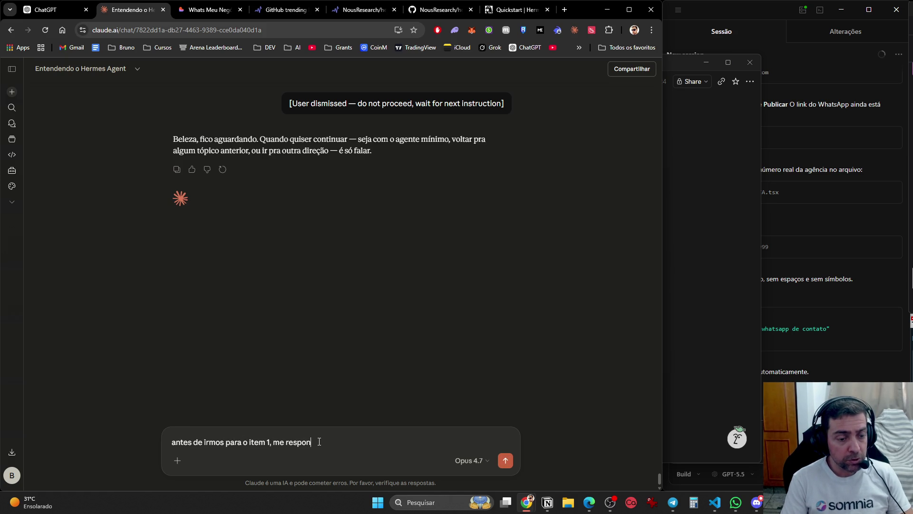
type("da essa duvida.")
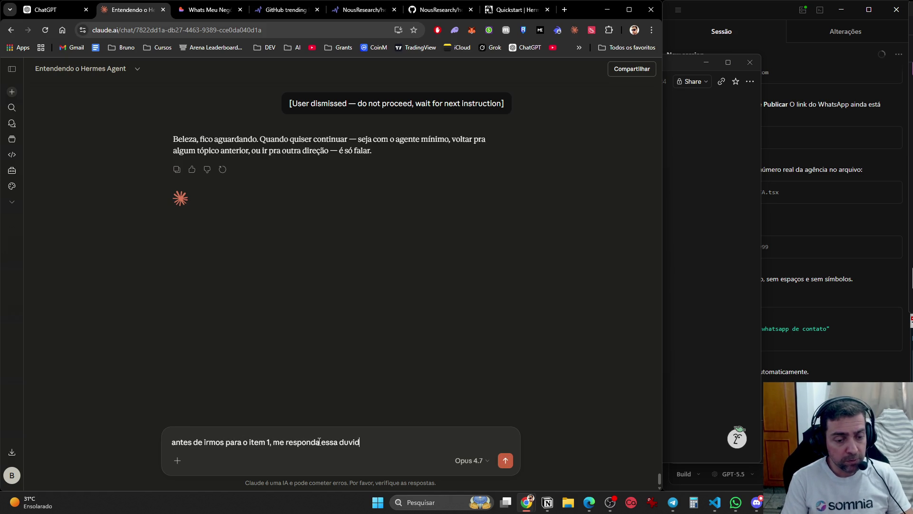
Ask Claude 'Qual a diferença de conectar via mcp ou api? Por exemplo, google drive ou agenda google?'.
key("shift+Return")
key("shift+Return")
type("Qual a dife")
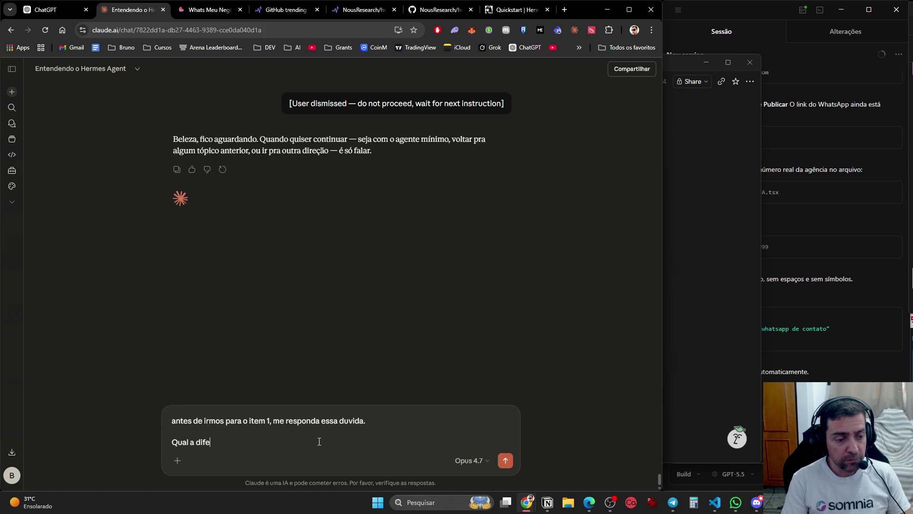
type("rença de conectar via mp")
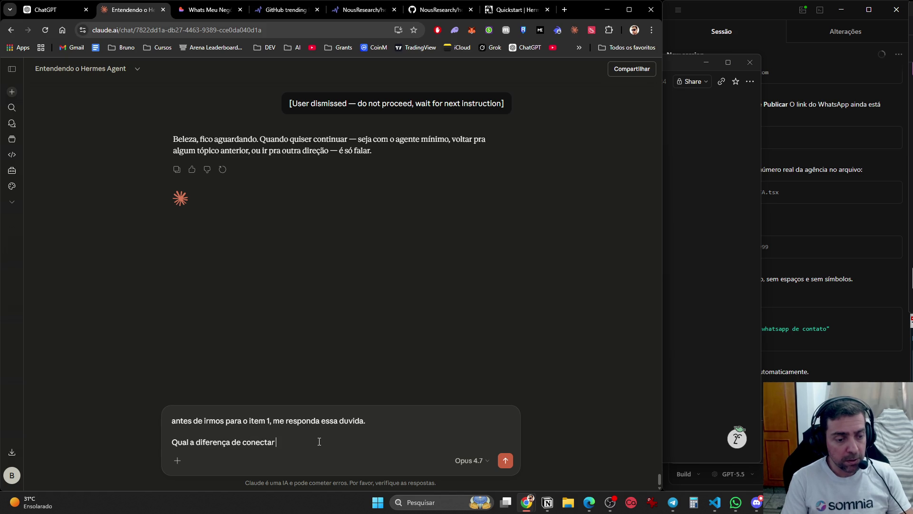
key("BackSpace")
type("cp ")
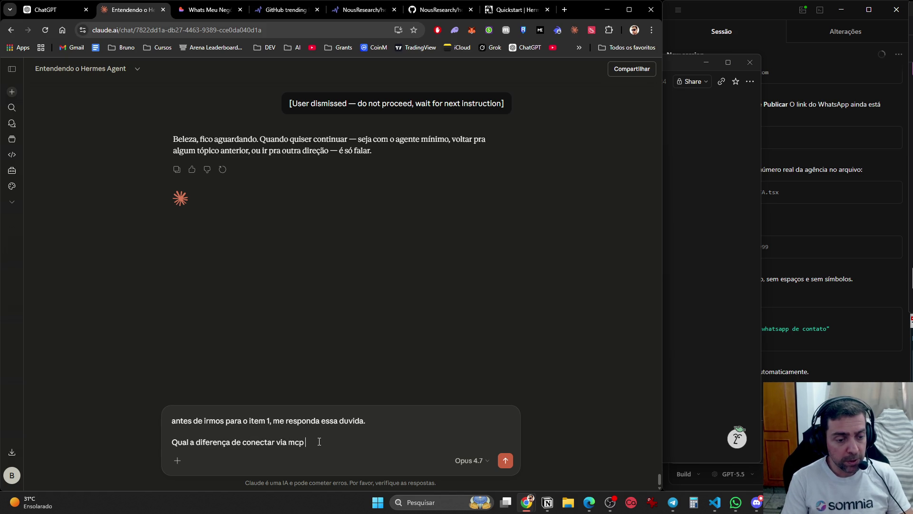
type("ou api? Por ex")
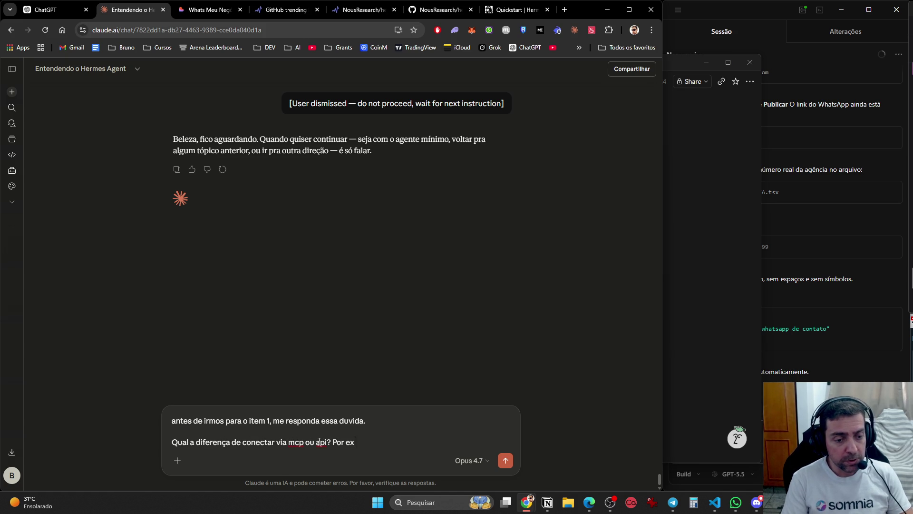
type("emplo, google drive ")
type("ou agenda google?")
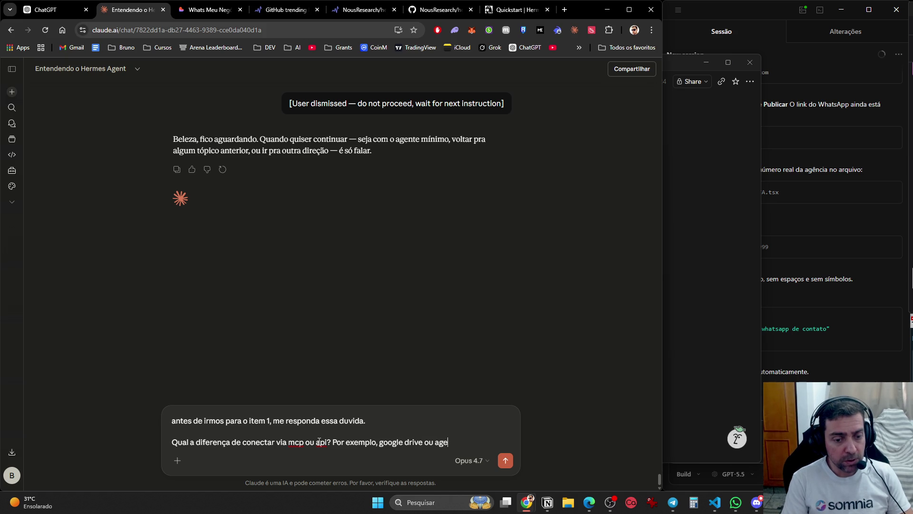
key("Return")
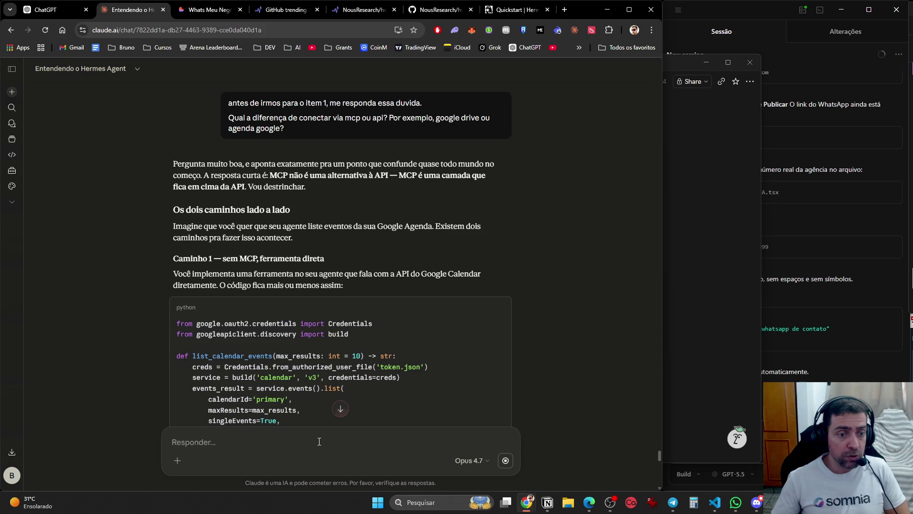
Scroll Claude's answer down to the 'Onde está a API em cada caso' section.
scroll(297, 385, "down", 4)
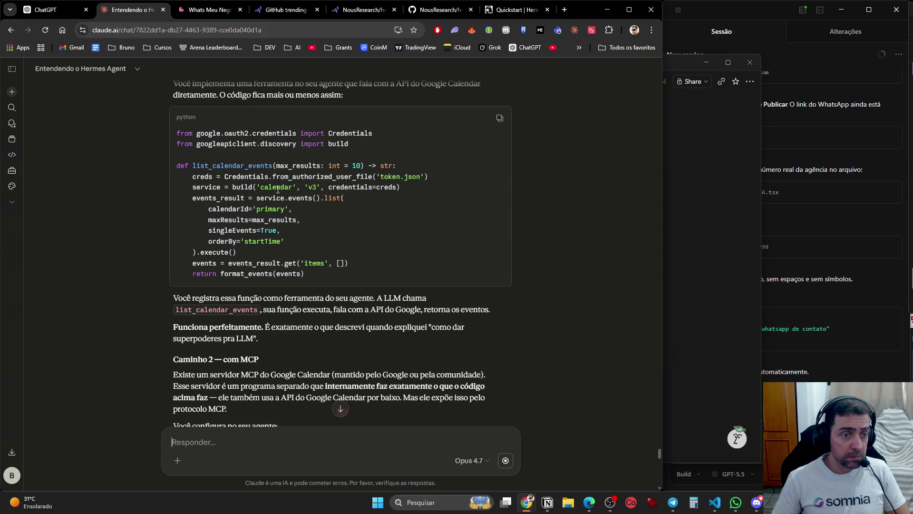
scroll(245, 247, "down", 4)
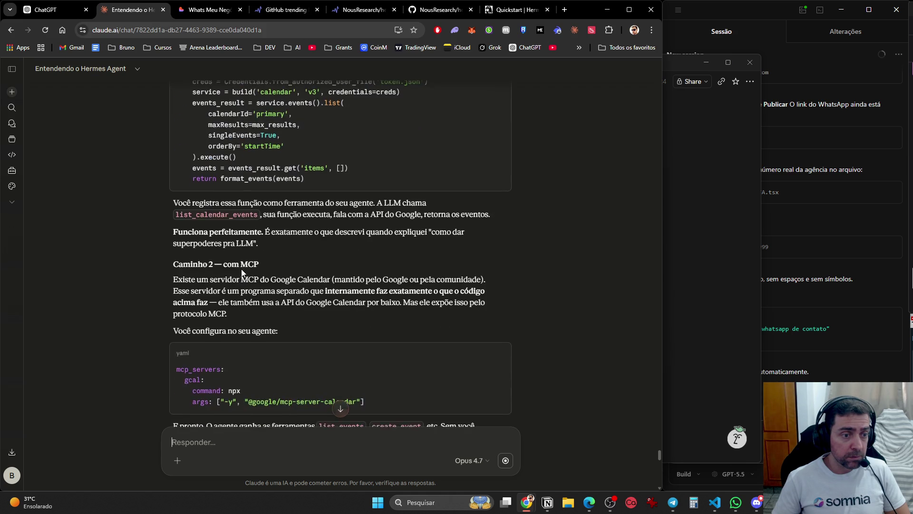
scroll(243, 270, "up", 1)
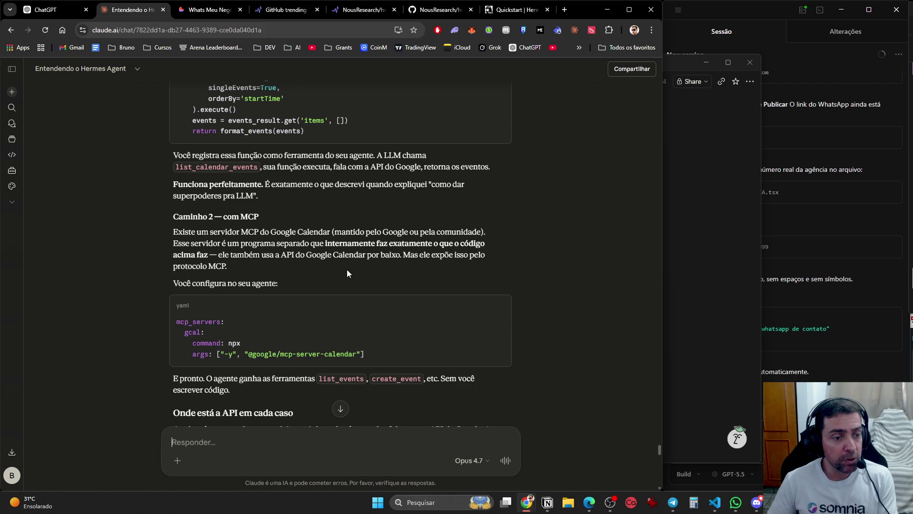
scroll(308, 255, "down", 5)
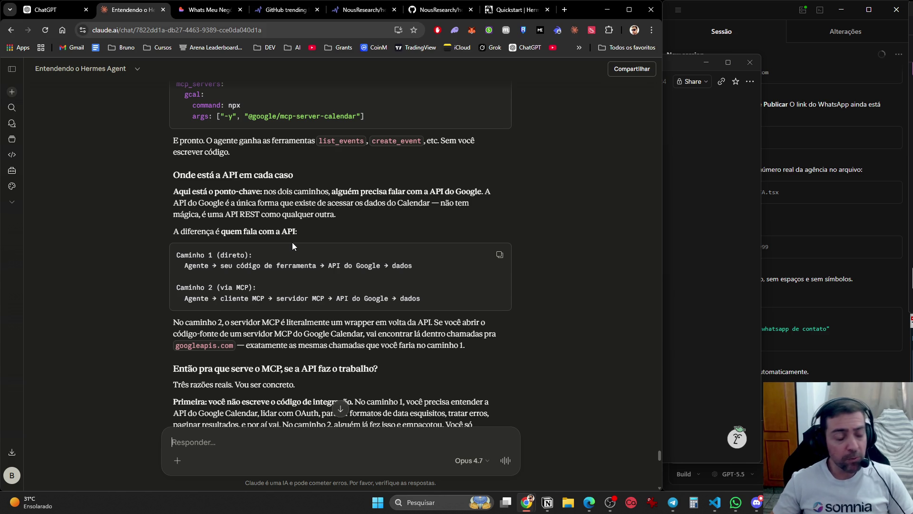
Read the three reasons for MCP and the 'Quando faz mais sentido cada caminho' lists.
scroll(292, 244, "down", 3)
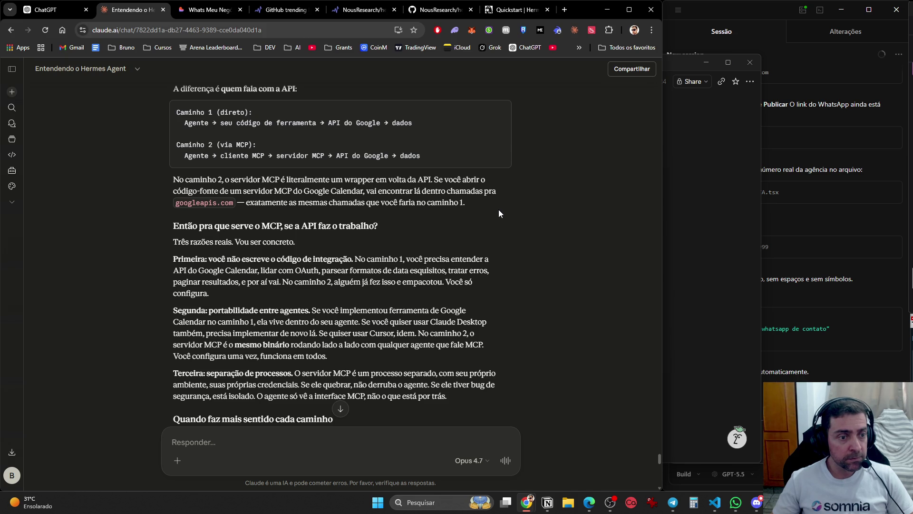
scroll(499, 213, "down", 2)
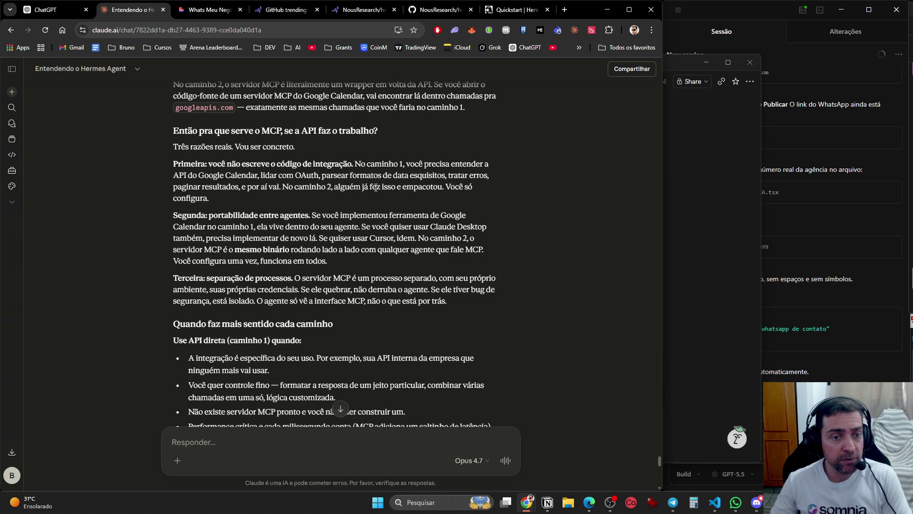
scroll(422, 191, "down", 2)
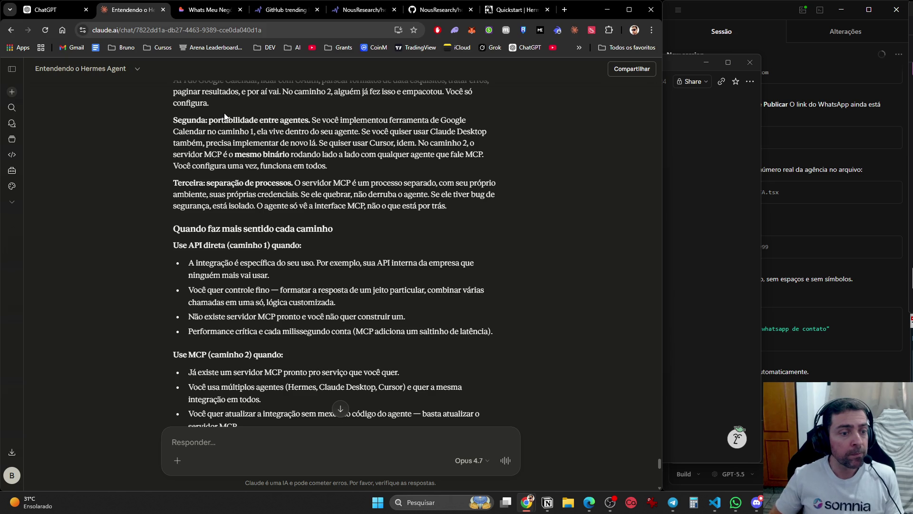
scroll(307, 195, "down", 3)
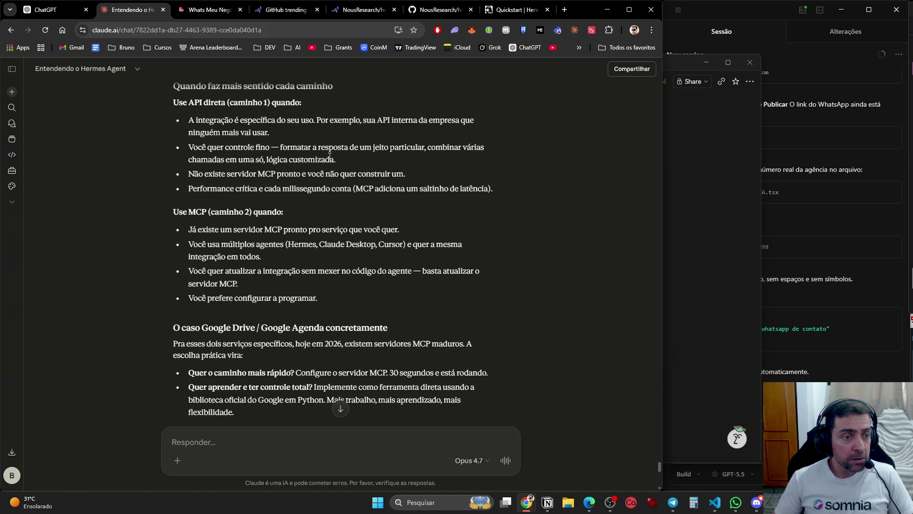
scroll(326, 161, "down", 2)
scroll(321, 176, "down", 1)
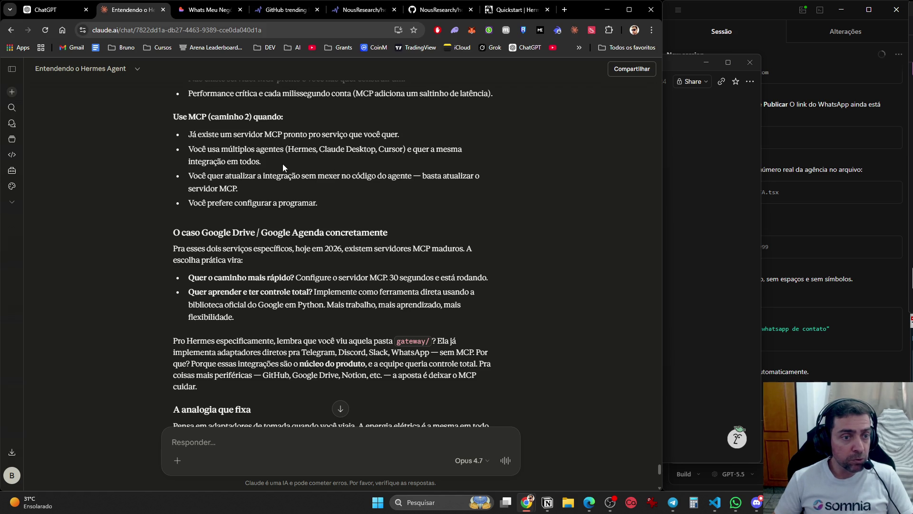
Type the follow-up 'Como descobrir se ja existe o mcp oficial, tipo google agendas?' without sending it.
type("Como descobrir se")
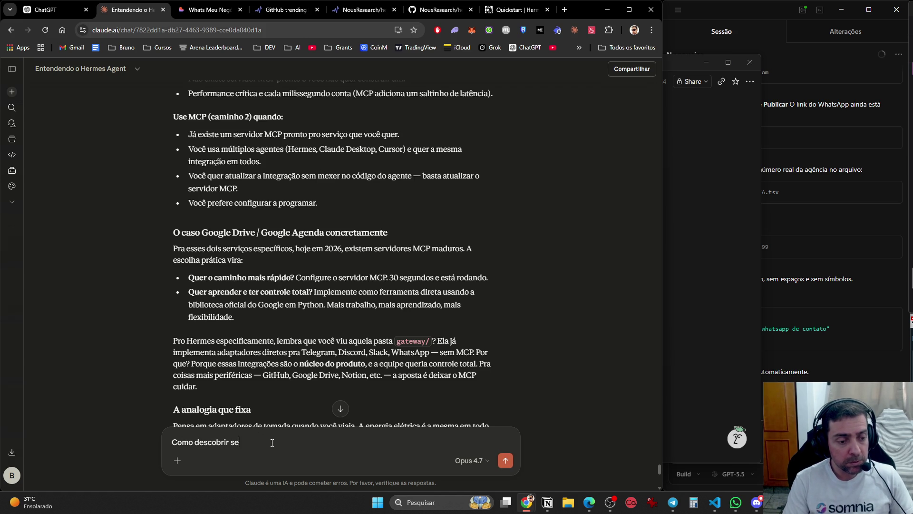
type(" ja existe o m")
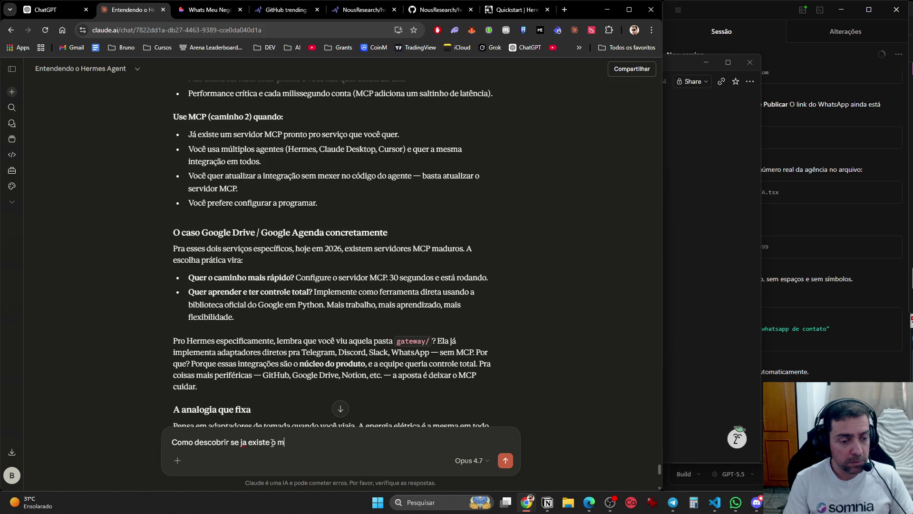
type("cp fo")
key("BackSpace")
key("BackSpace")
type("oficial, tipo google agen")
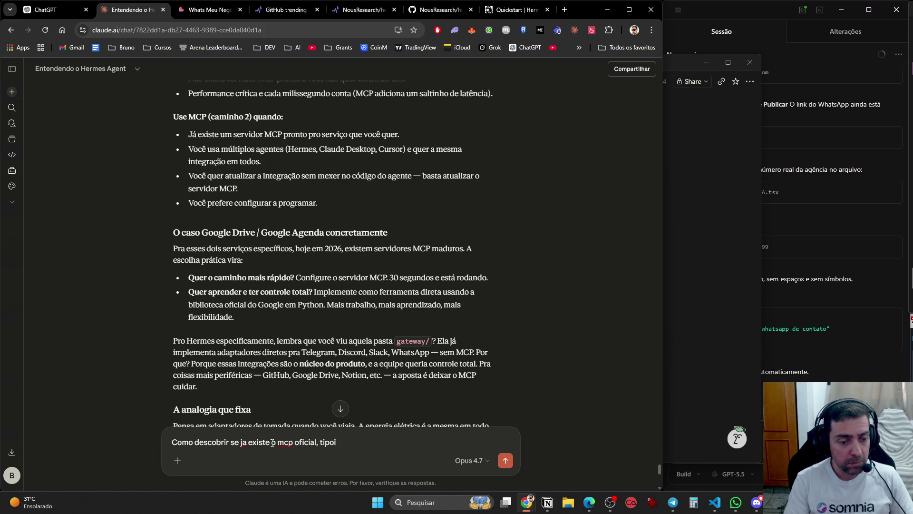
type("das?")
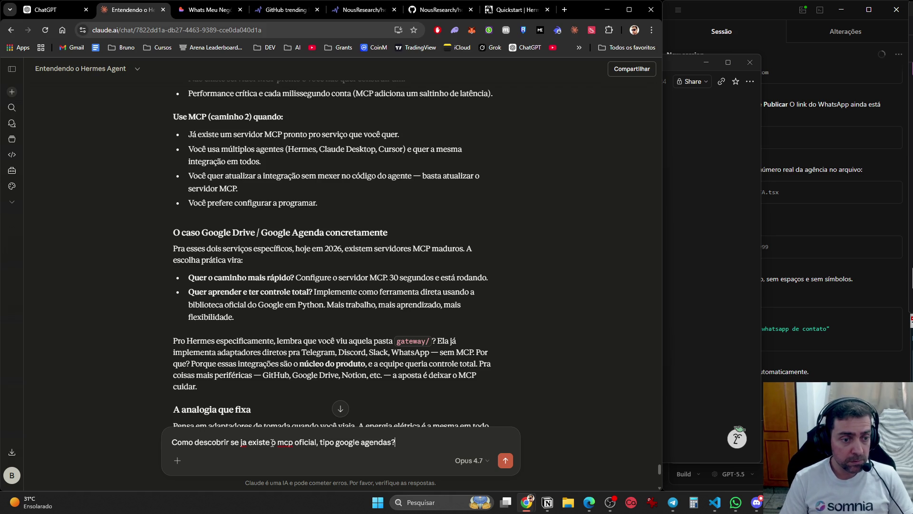
Scroll down to the power-adapter analogy and the 'Resumo da diferença' table.
scroll(281, 389, "down", 5)
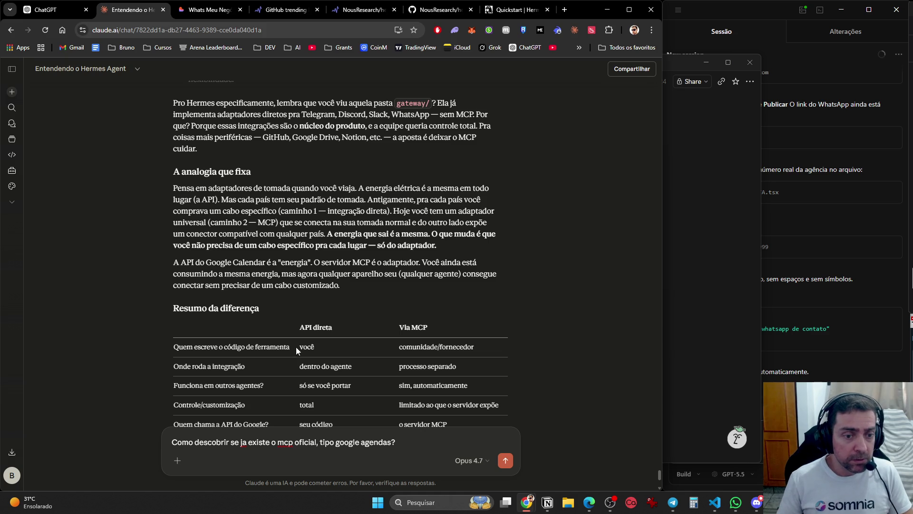
Scroll to the end of the reply to see the full comparison table and closing question.
scroll(378, 271, "down", 1)
scroll(378, 271, "down", 3)
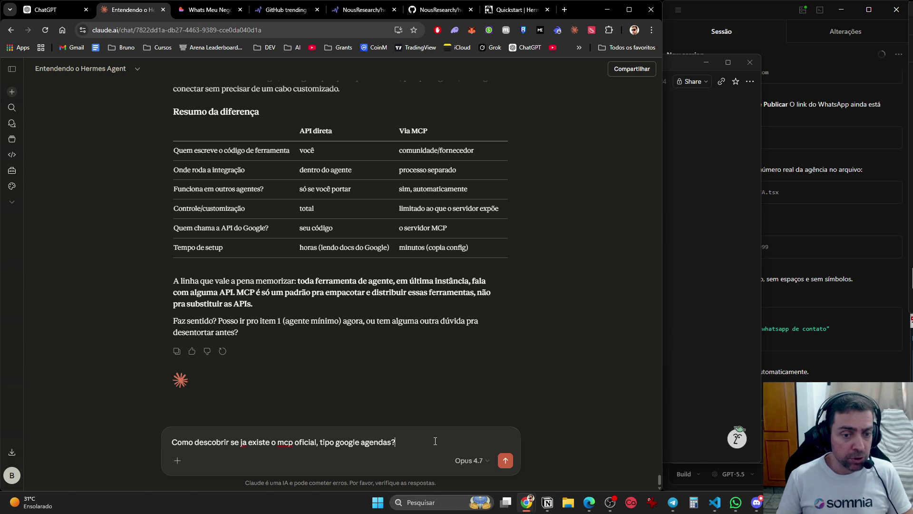
left_click(505, 460)
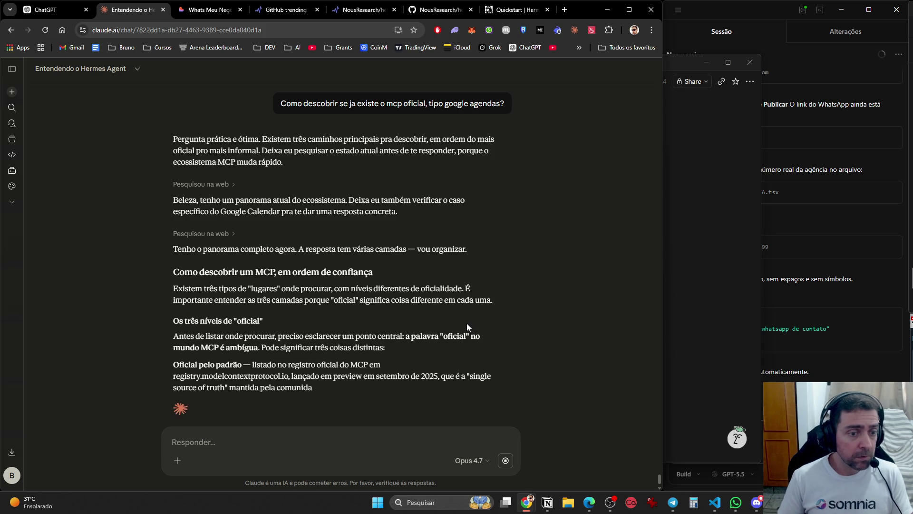
scroll(463, 323, "down", 1)
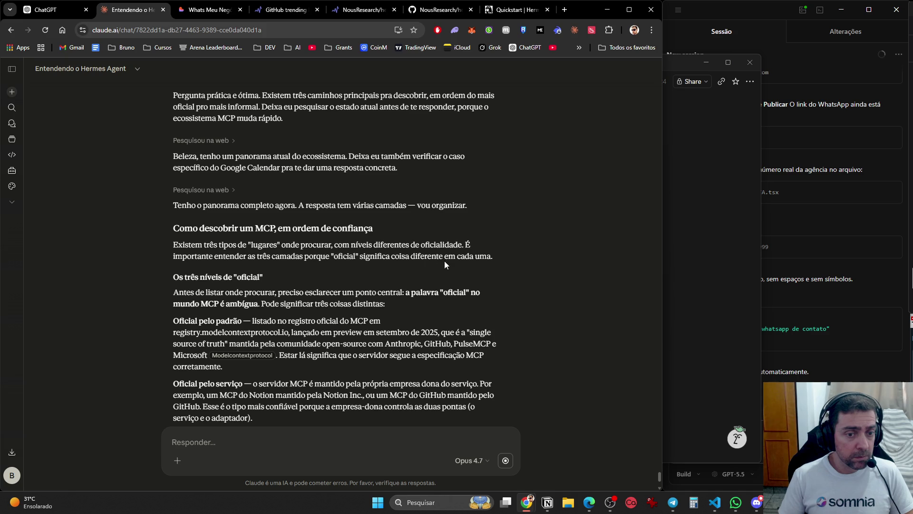
scroll(451, 262, "down", 4)
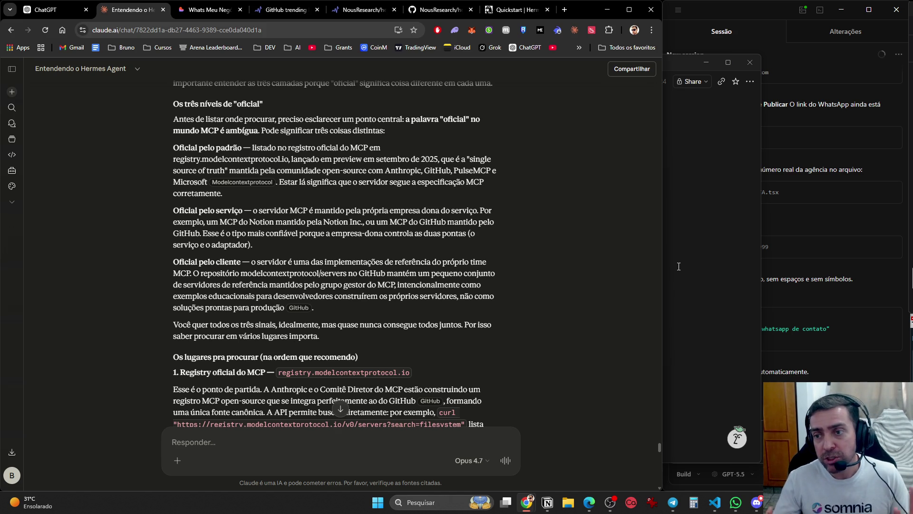
key("alt+Tab")
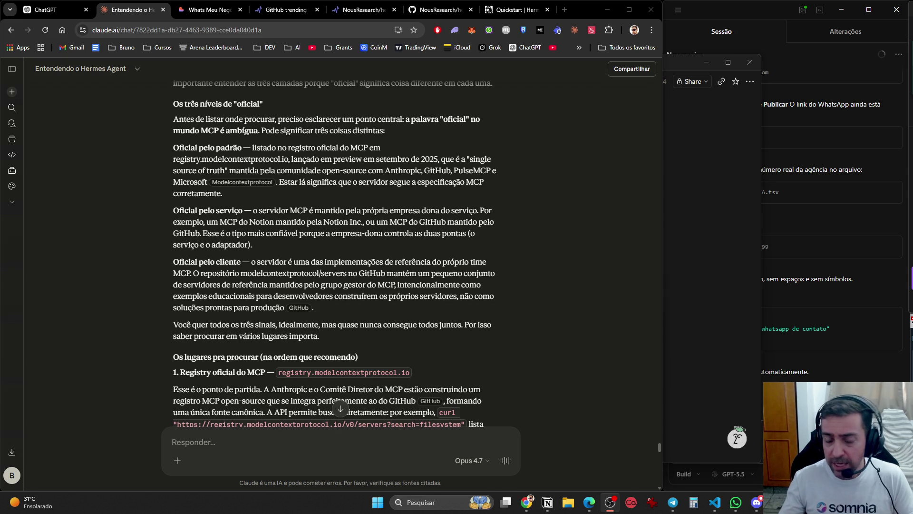
left_click(344, 372)
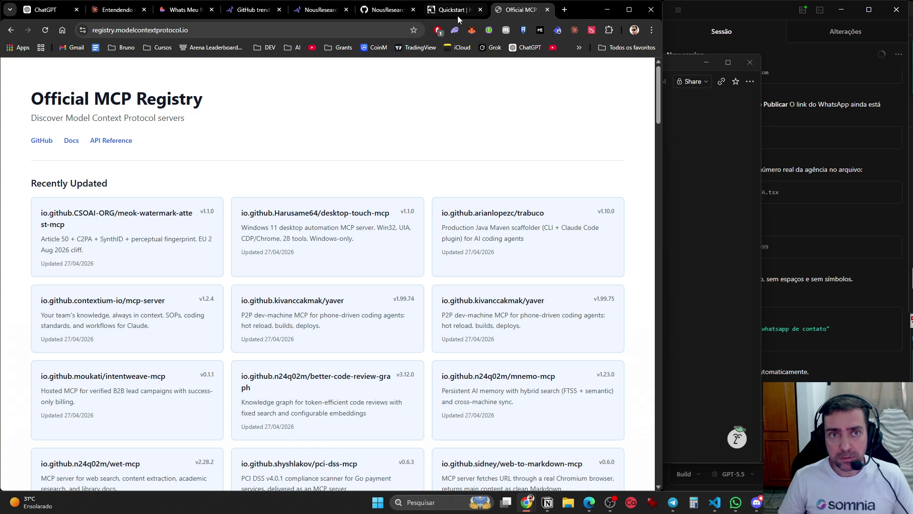
Leave the registry tab and cycle through the GitHub README, Trendshift, trending and local app tabs back to the Claude chat.
mouse_move(457, 13)
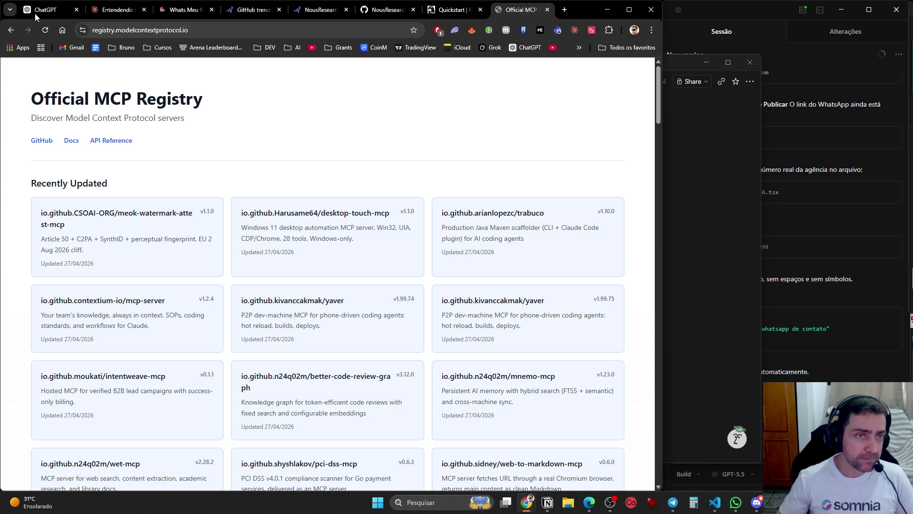
left_click(454, 10)
left_click(396, 7)
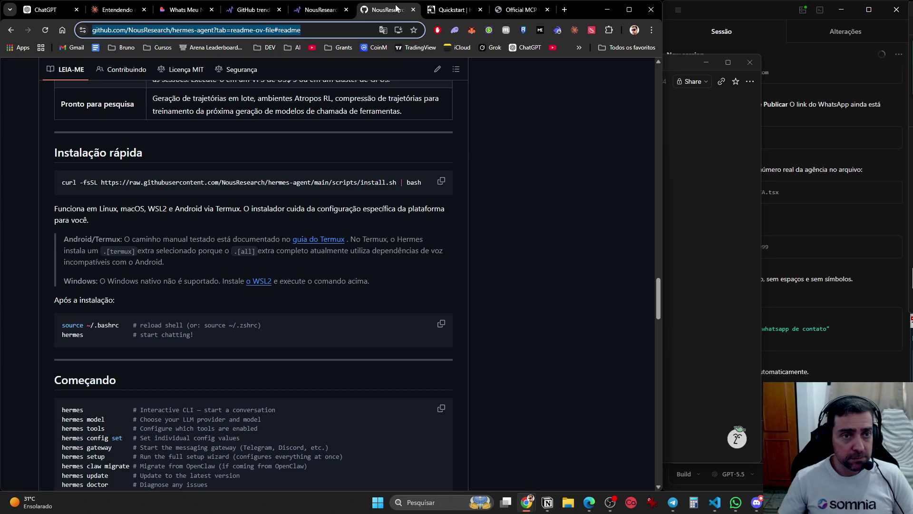
left_click(319, 10)
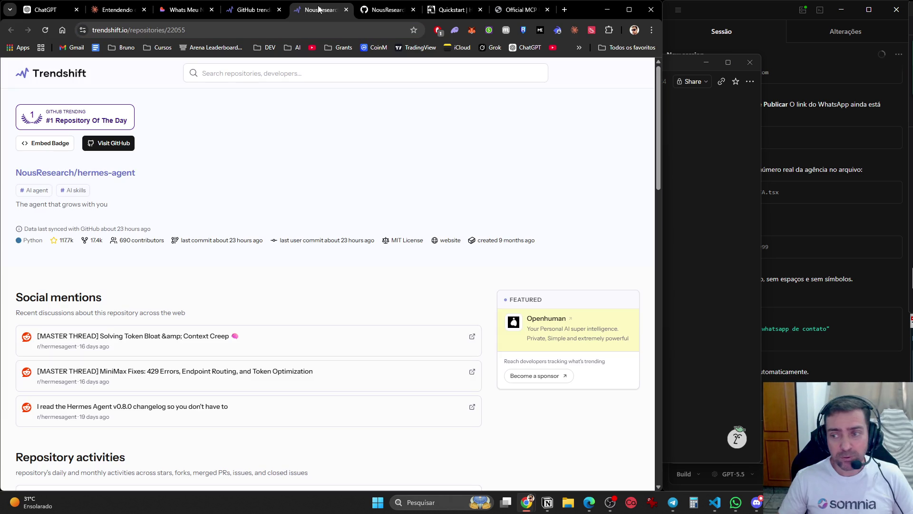
left_click(271, 8)
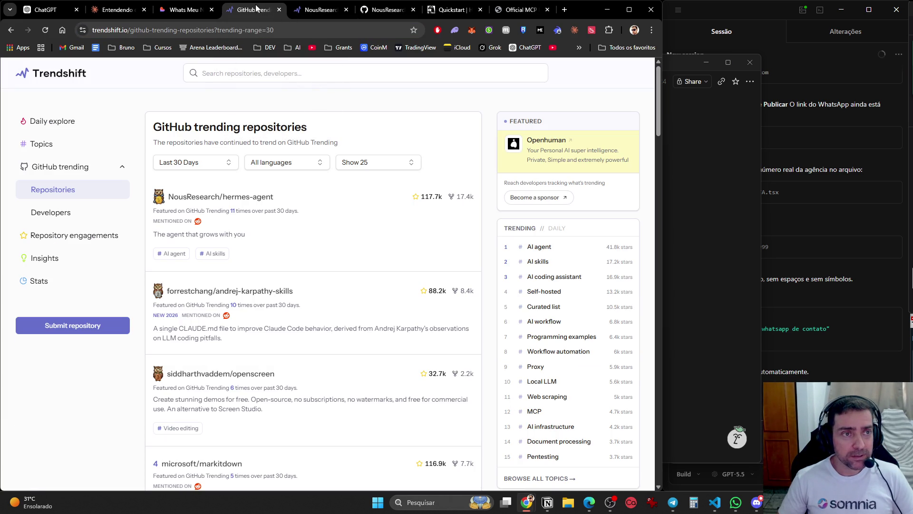
left_click(185, 10)
left_click(129, 9)
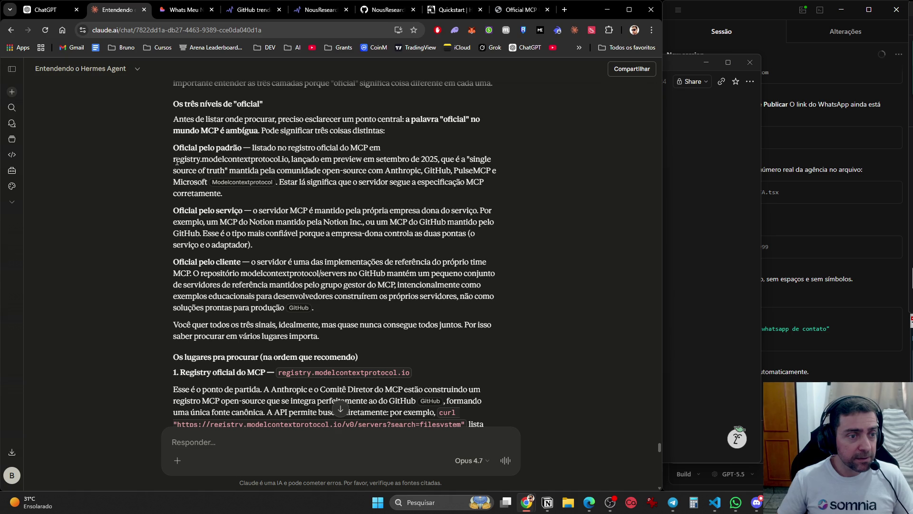
Copy the registry.modelcontextprotocol.io address from the answer, load it in a new tab, and close the duplicate tab.
left_click_drag(172, 159, 290, 159)
key("ctrl+c")
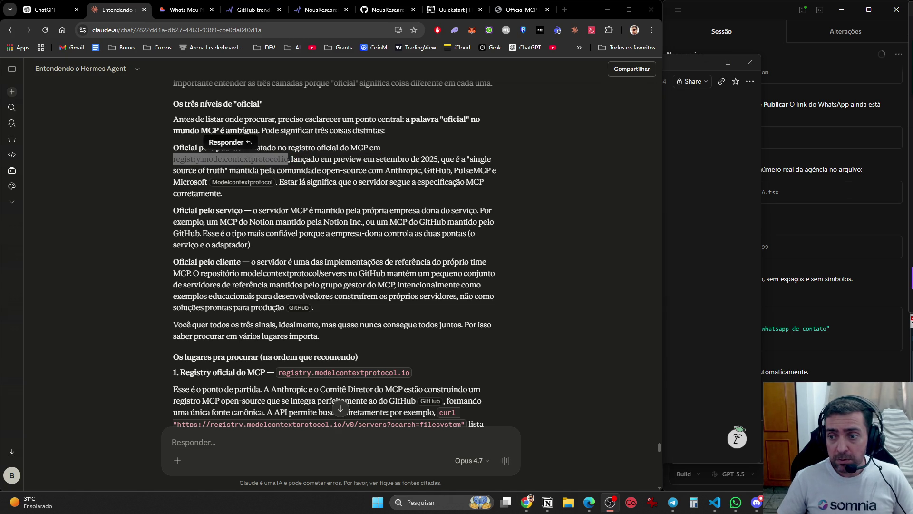
left_click(570, 11)
key("ctrl+v")
key("Return")
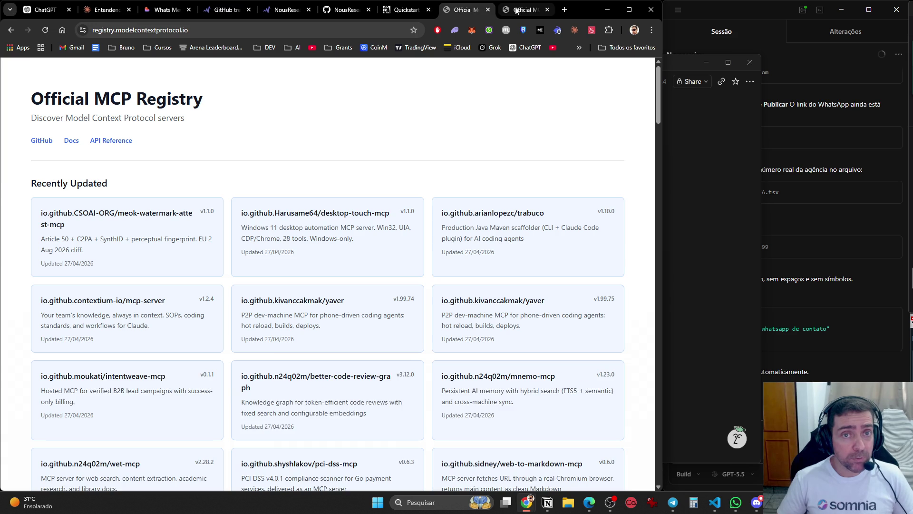
middle_click(516, 10)
Bookmark the Official MCP Registry page into the DEV folder and return to the Hermes Agent chat.
mouse_move(85, 33)
left_mouse_down()
mouse_move(264, 44)
mouse_move(284, 90)
mouse_move(284, 117)
left_mouse_up()
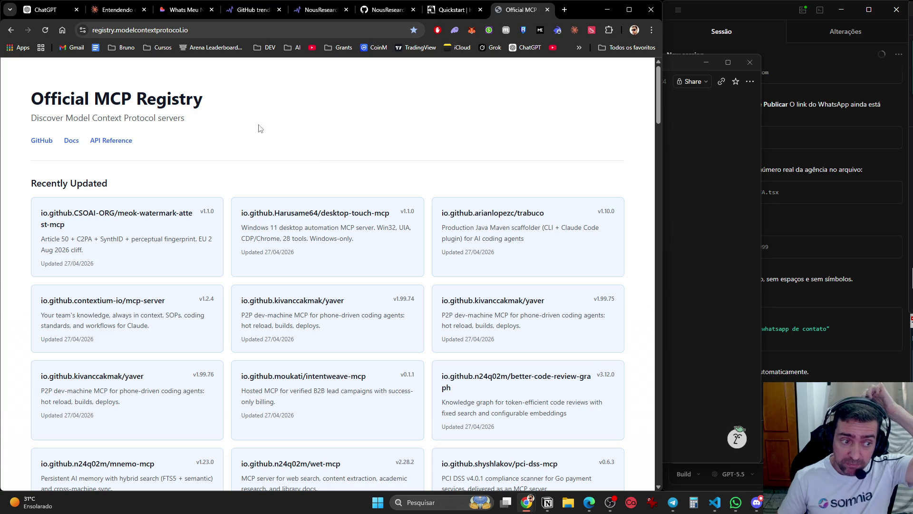
scroll(274, 140, "down", 10)
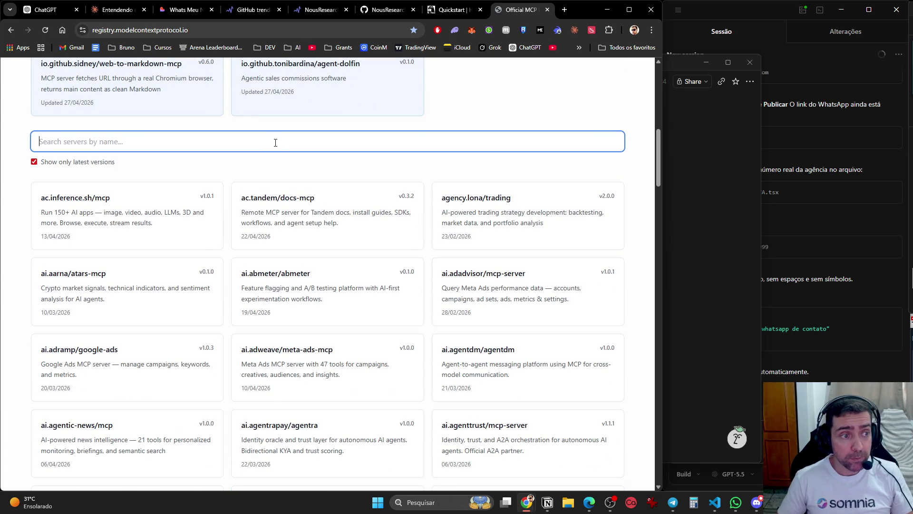
scroll(263, 171, "up", 10)
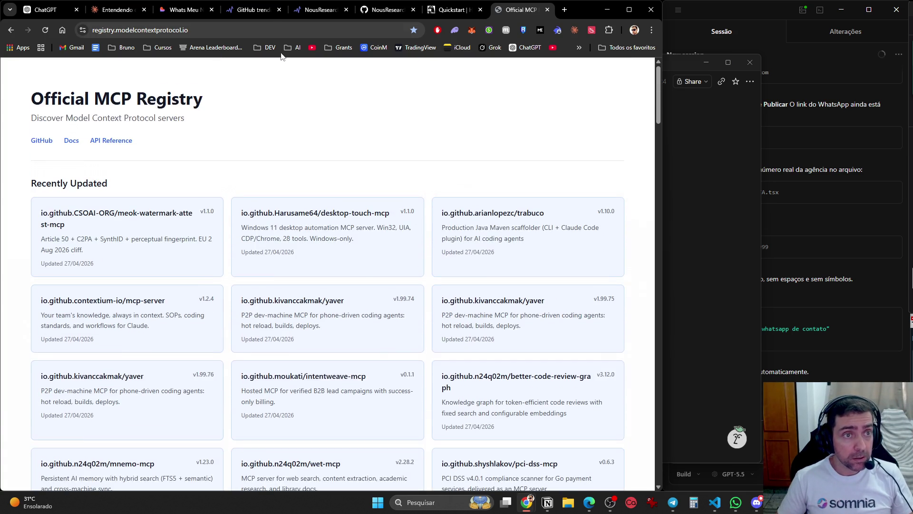
left_click(116, 10)
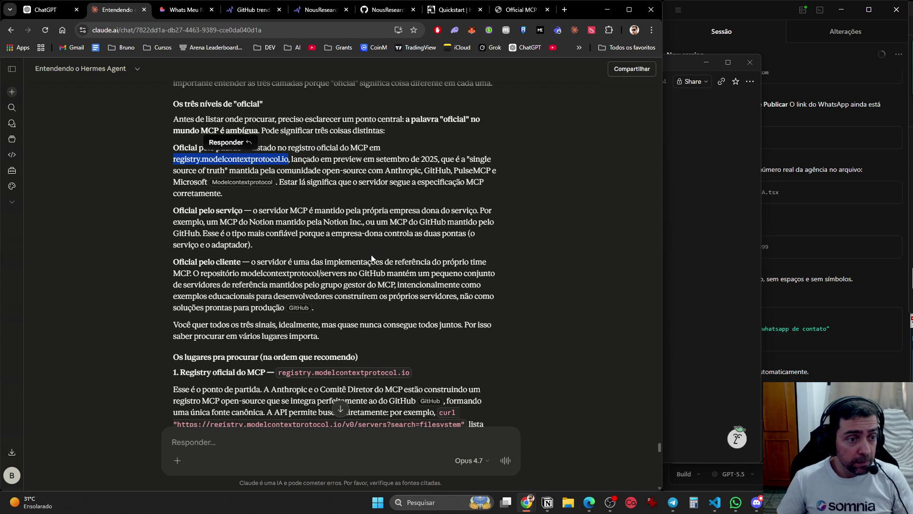
Scroll Claude's answer down to the GitHub MCP Registry entry and begin selecting its github.com/mcp address.
left_click(518, 154)
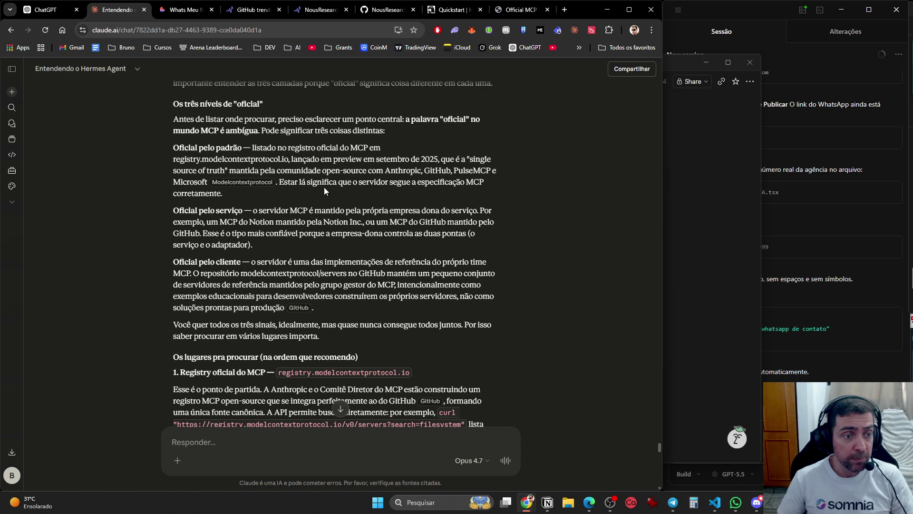
scroll(325, 190, "down", 1)
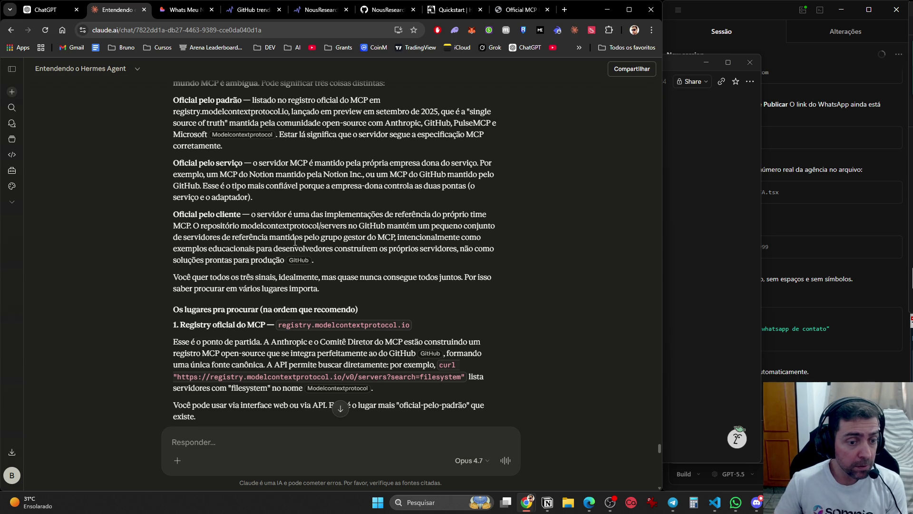
scroll(282, 256, "down", 2)
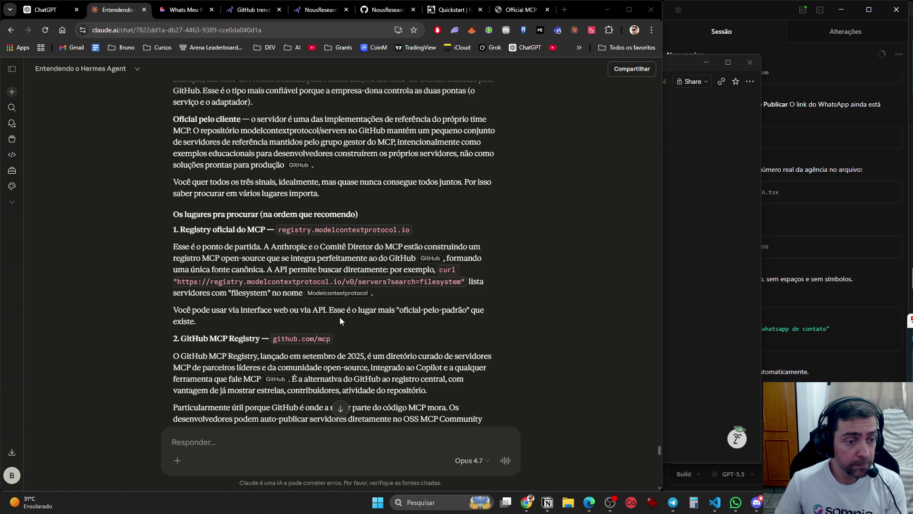
scroll(352, 317, "down", 3)
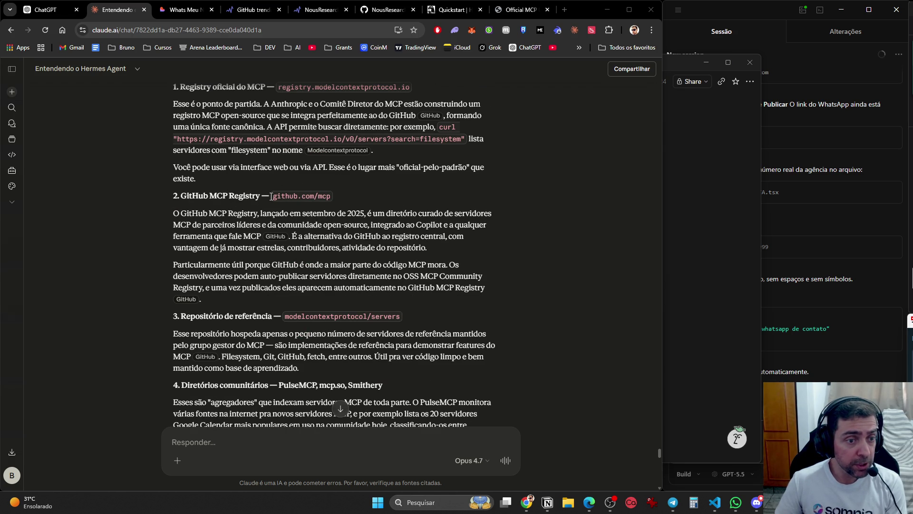
left_click_drag(276, 197, 315, 197)
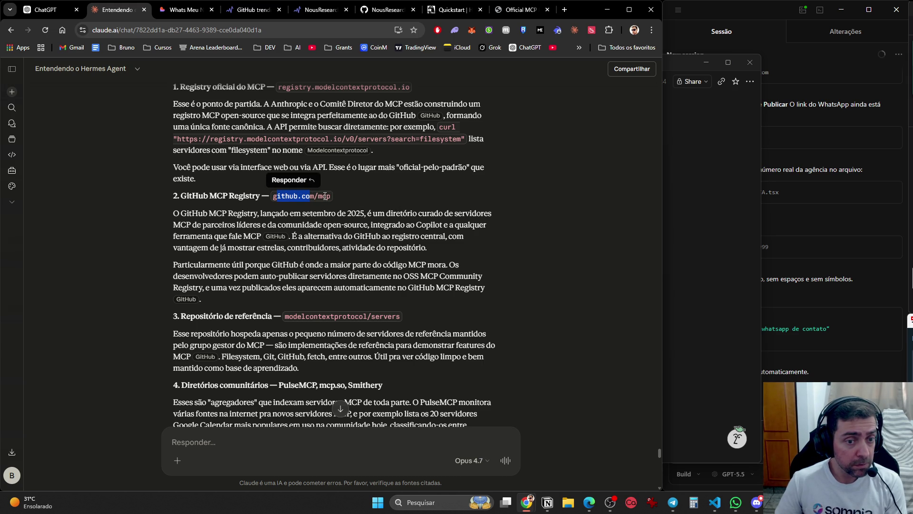
left_click(324, 196)
Copy the github.com/mcp address and load the GitHub MCP Registry in the Official MCP Registry tab.
left_click_drag(332, 196, 272, 198)
key("ctrl+c")
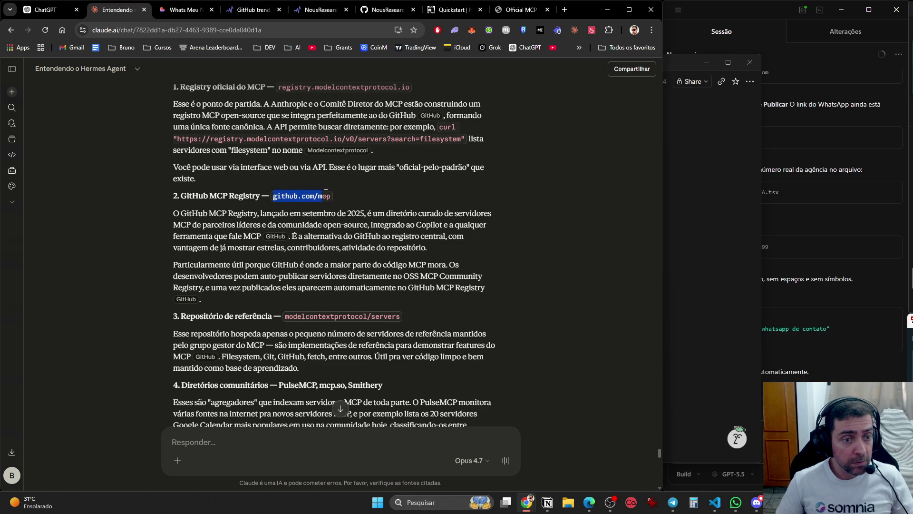
left_click(532, 13)
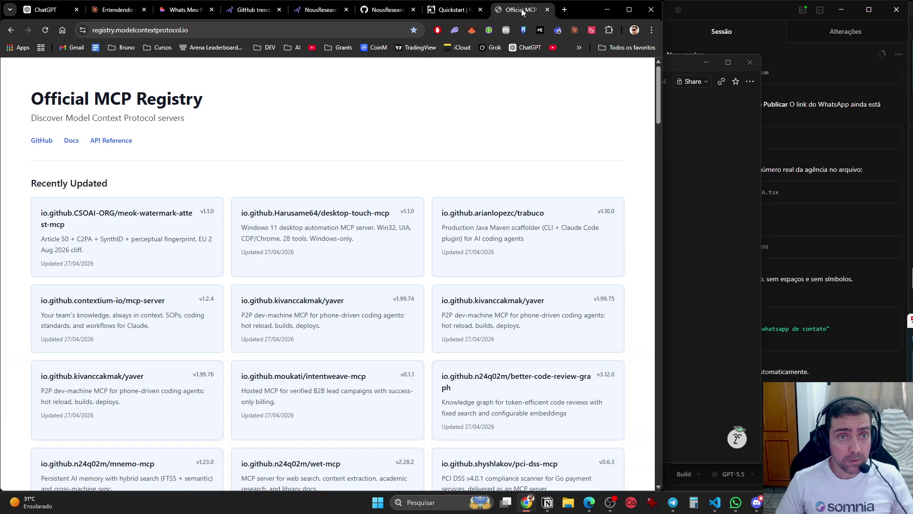
left_click(413, 30)
left_click(386, 31)
key("ctrl+v")
key("Return")
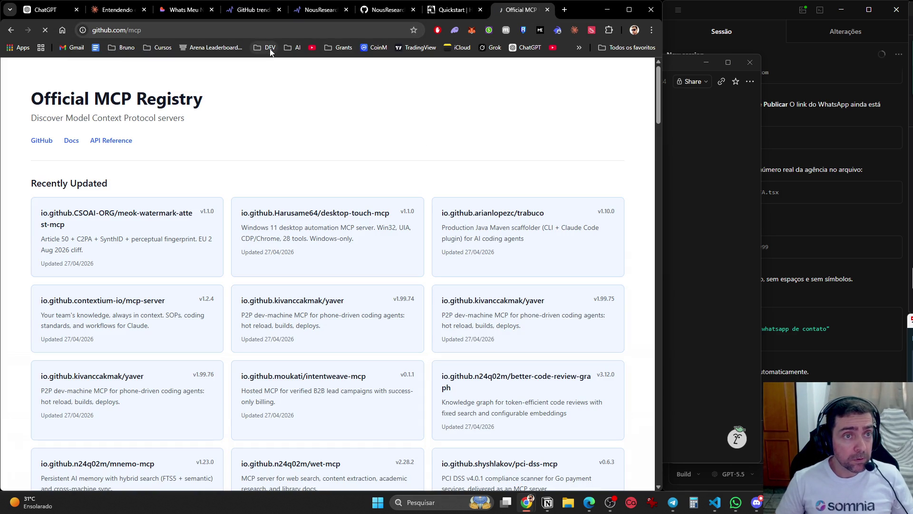
Create a new bookmark folder named 'MCP' inside the DEV bookmarks folder.
left_click(270, 47)
right_click(272, 123)
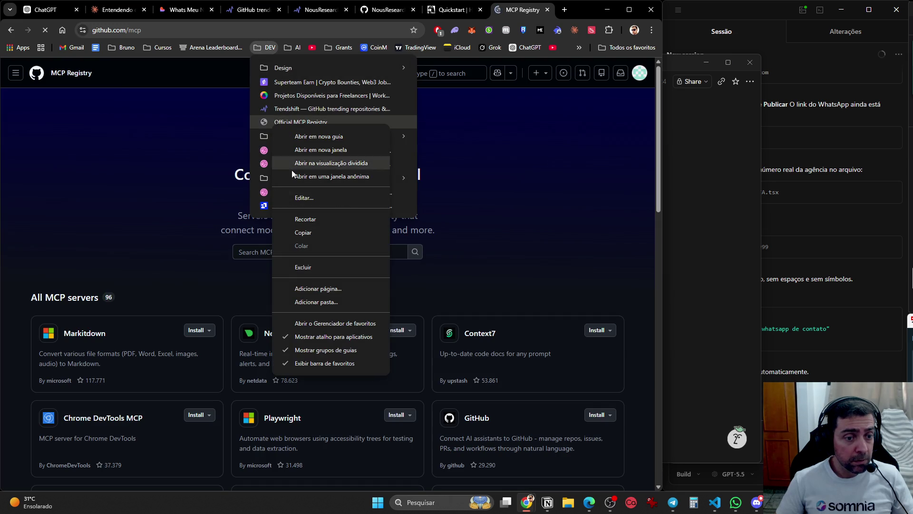
left_click(322, 302)
type("C")
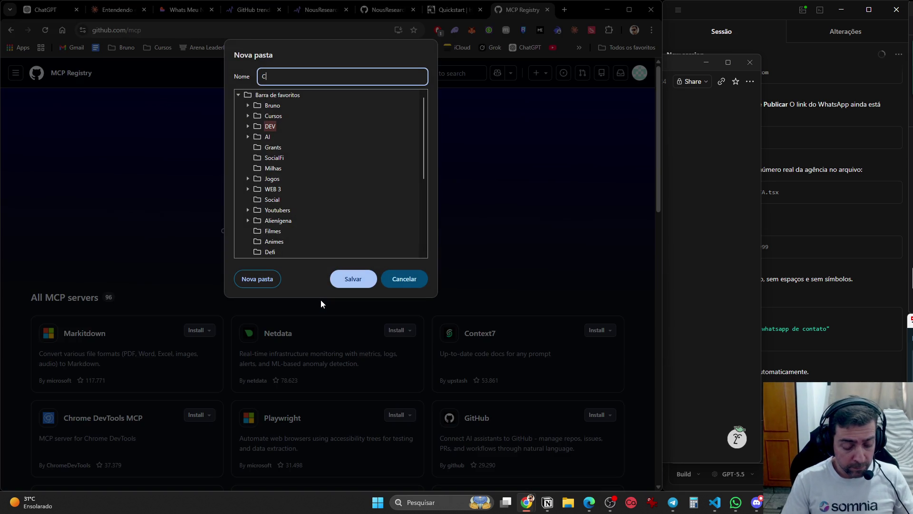
key("BackSpace")
type("MCP")
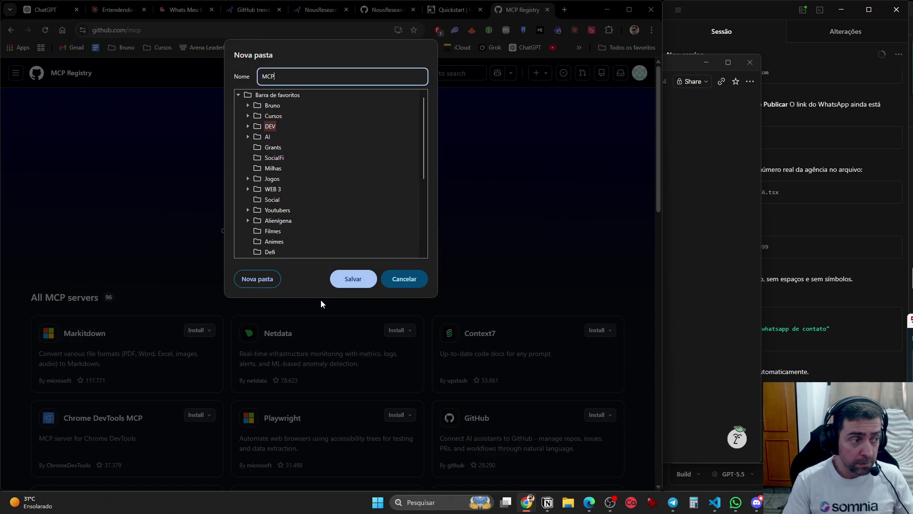
key("Return")
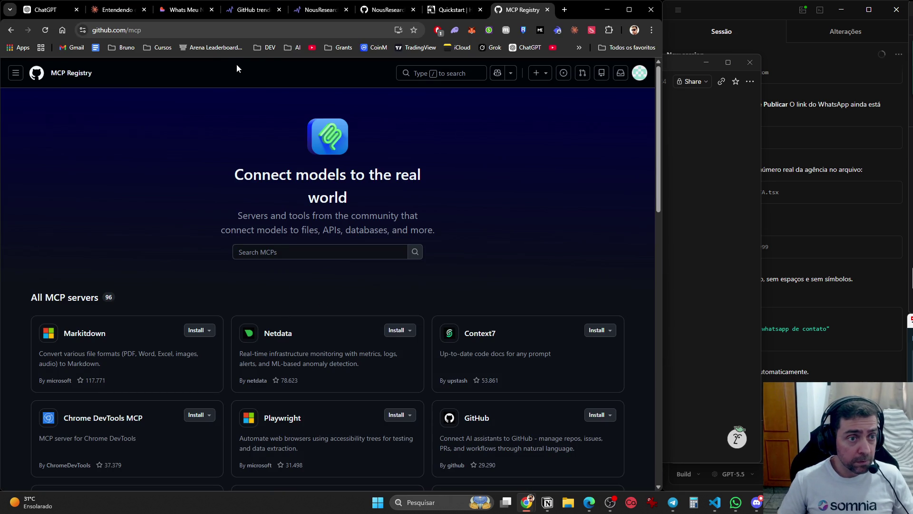
Move the Official MCP Registry bookmark into the new MCP folder.
left_click(276, 45)
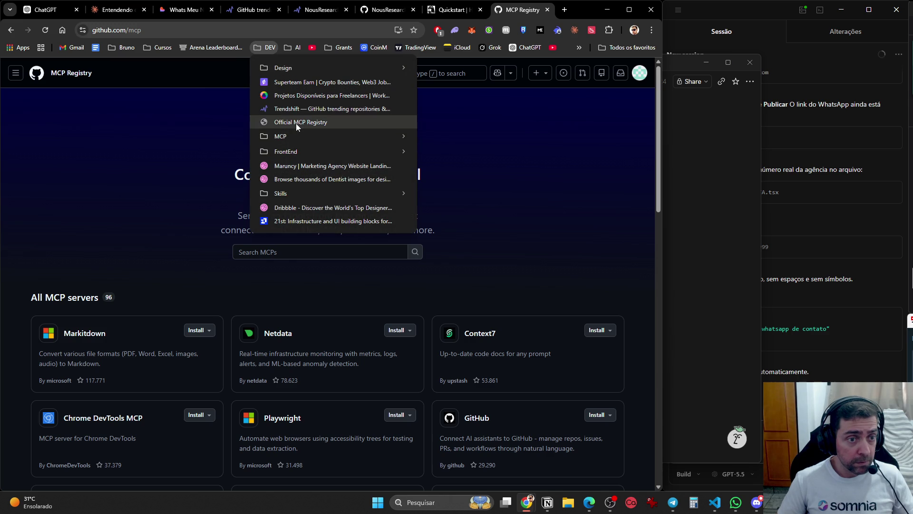
mouse_move(293, 138)
left_click_drag(287, 122, 296, 137)
mouse_move(83, 30)
left_mouse_down()
mouse_move(276, 48)
mouse_move(267, 46)
mouse_move(299, 126)
mouse_move(452, 120)
left_mouse_up()
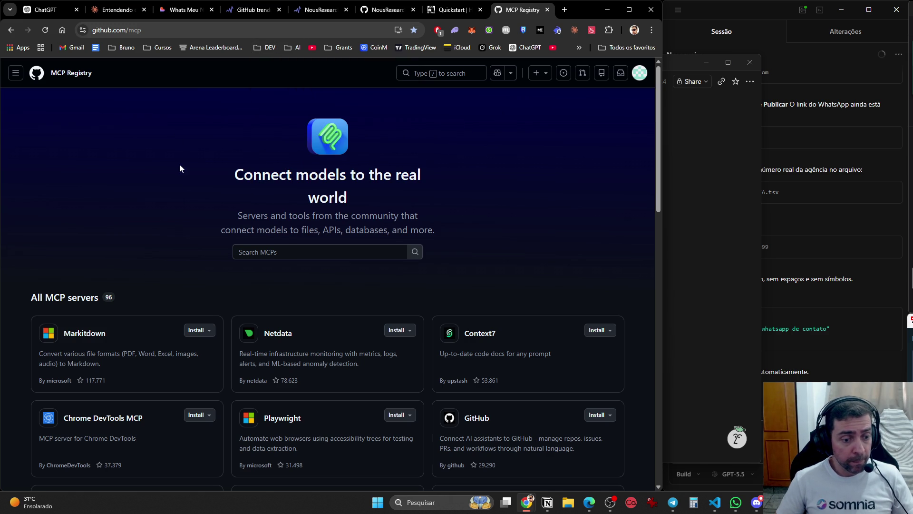
Copy 'Playwright' from the Playwright server page heading and paste it into the Claude chat message.
left_click(316, 435)
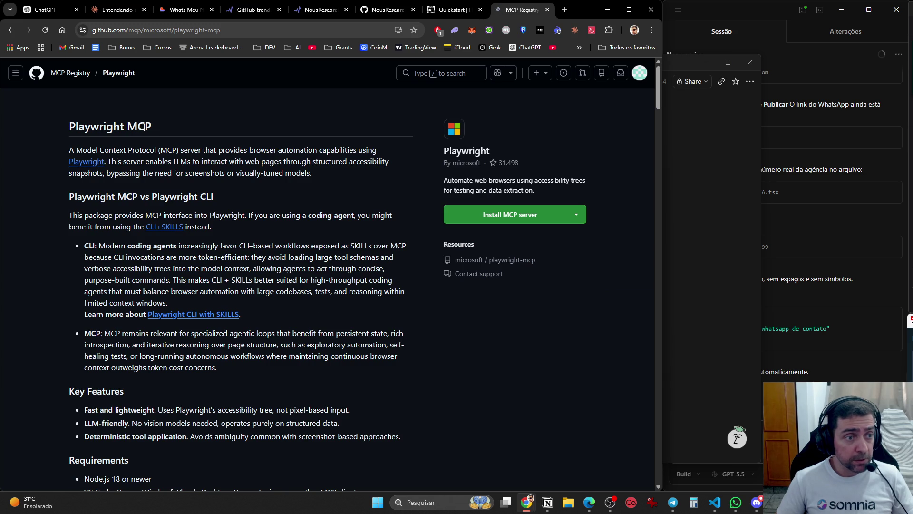
double_click(103, 127)
key("ctrl+c")
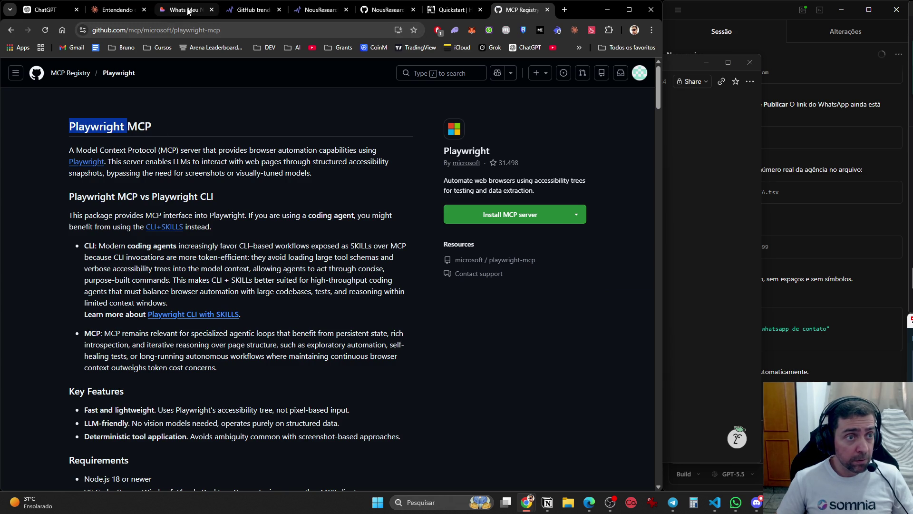
left_click(98, 12)
key("ctrl+v")
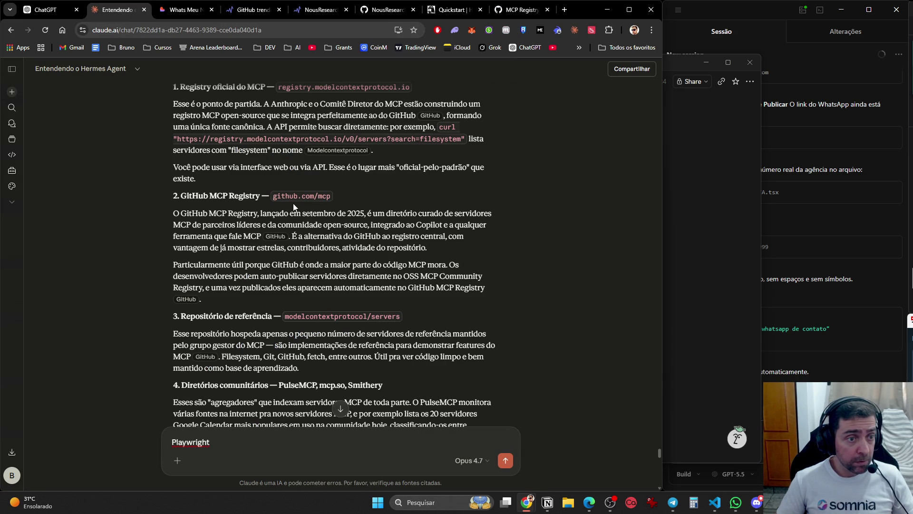
scroll(247, 208, "down", 3)
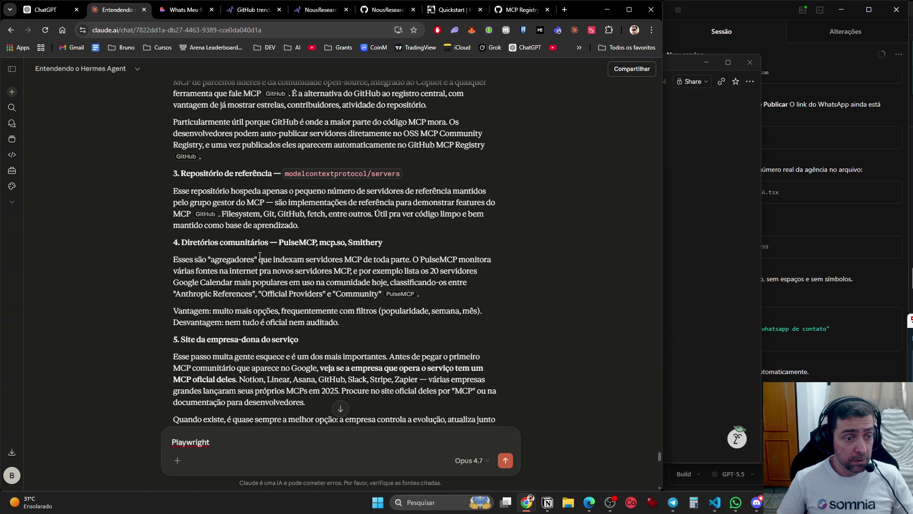
scroll(467, 261, "down", 3)
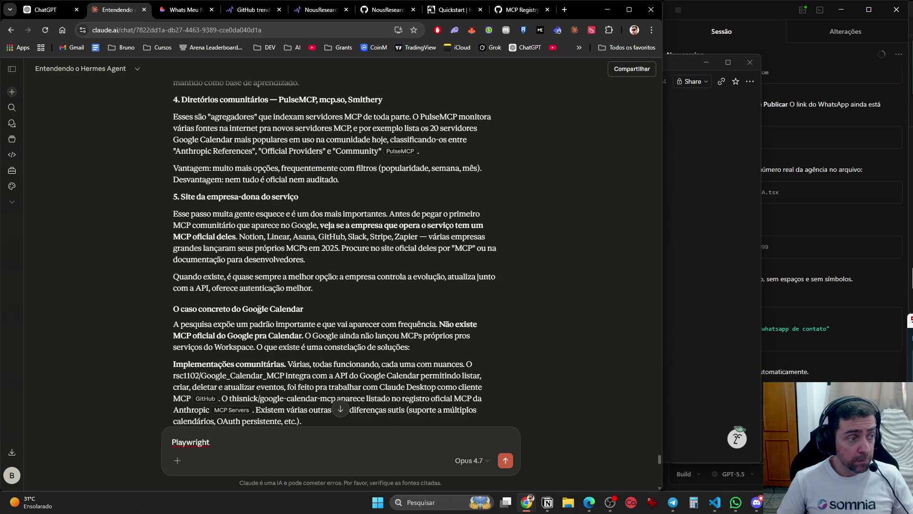
scroll(271, 289, "down", 2)
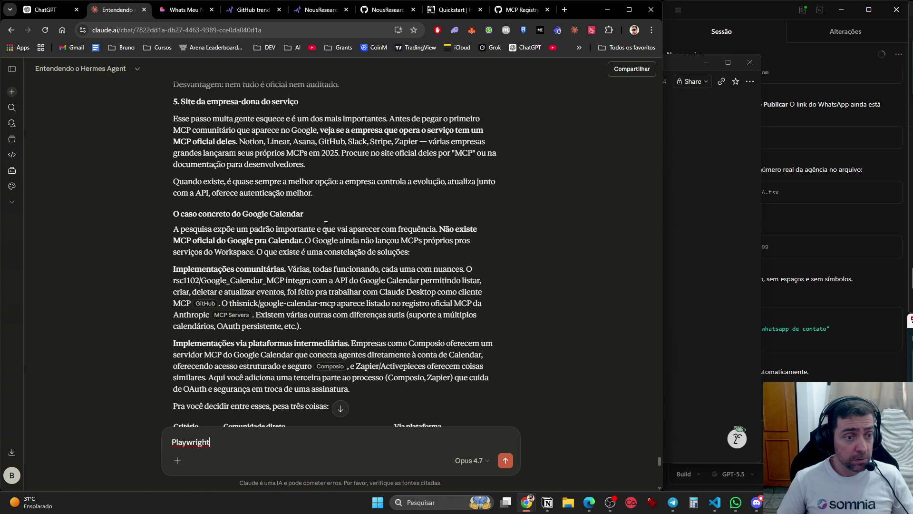
scroll(326, 224, "down", 1)
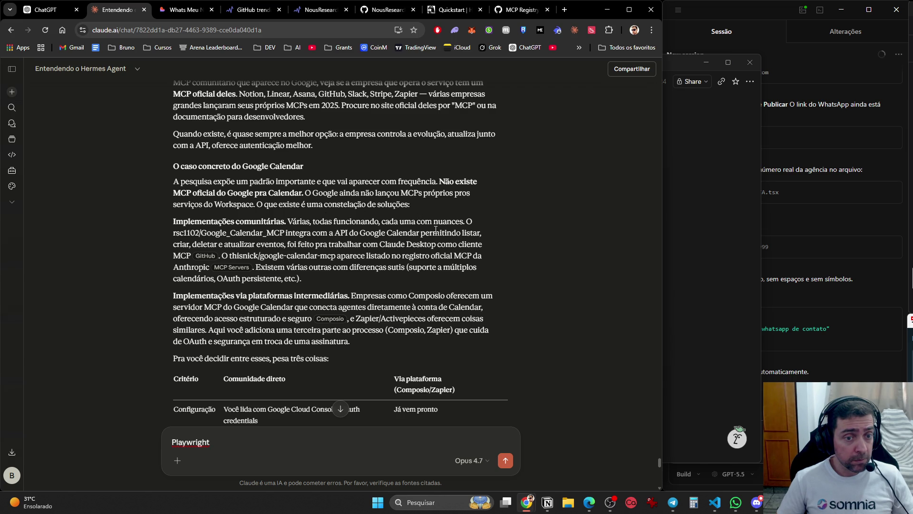
scroll(467, 231, "down", 4)
scroll(405, 273, "down", 4)
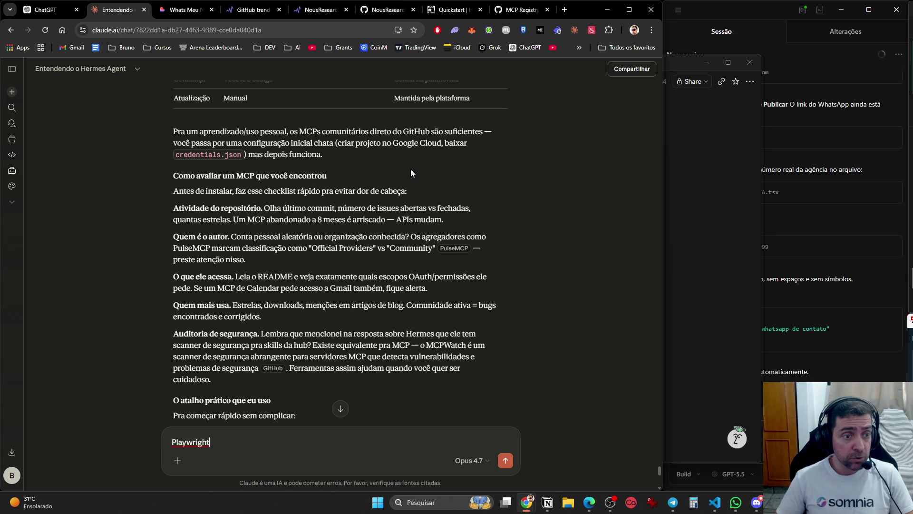
scroll(409, 169, "down", 2)
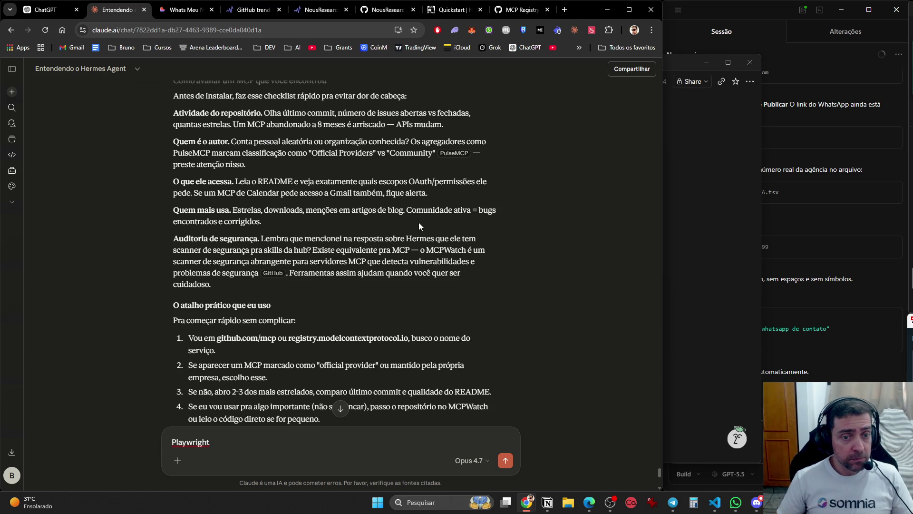
scroll(463, 228, "down", 2)
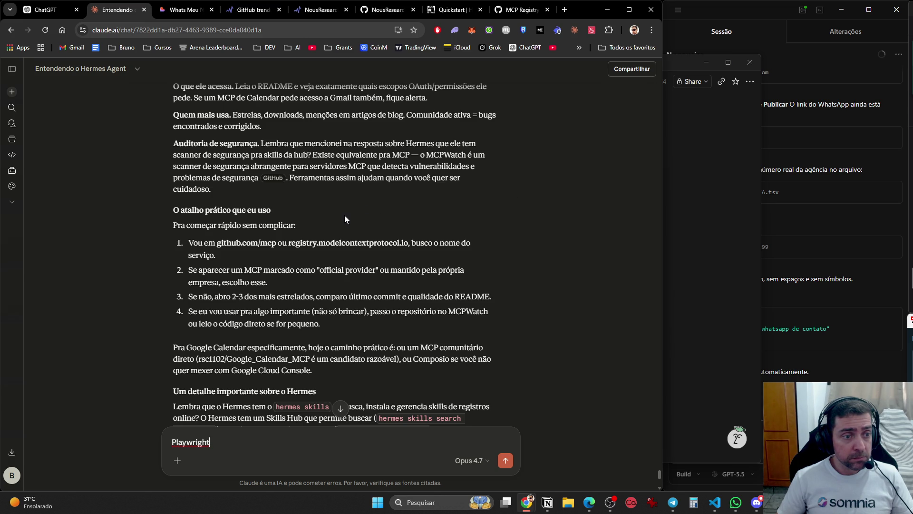
scroll(341, 210, "down", 2)
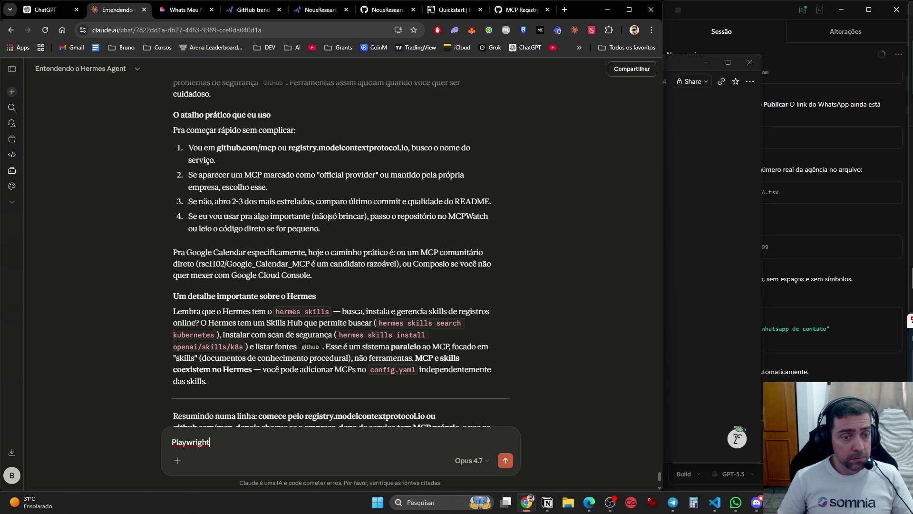
scroll(326, 228, "down", 3)
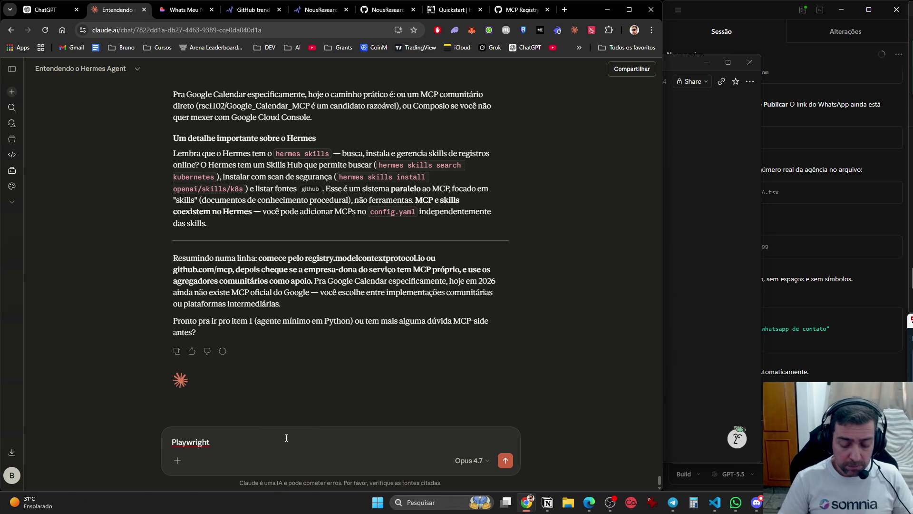
Complete and send the question 'Playwright o que é? É parecido com algo que estavamos falando?'.
type("o que é? ")
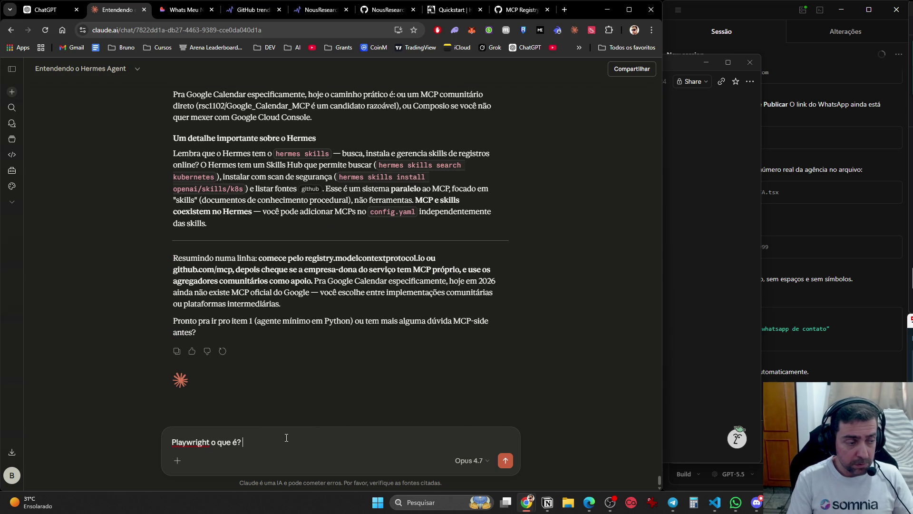
type("É parecido c")
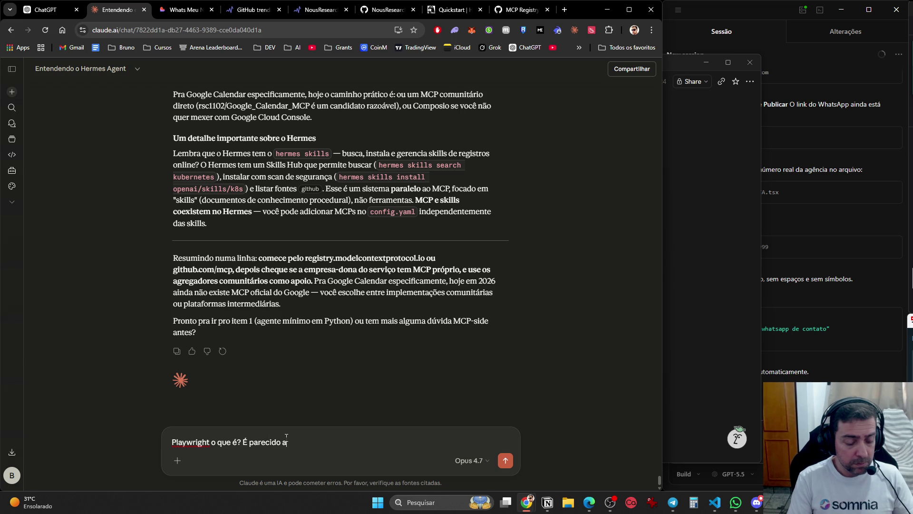
type("om algo que estav")
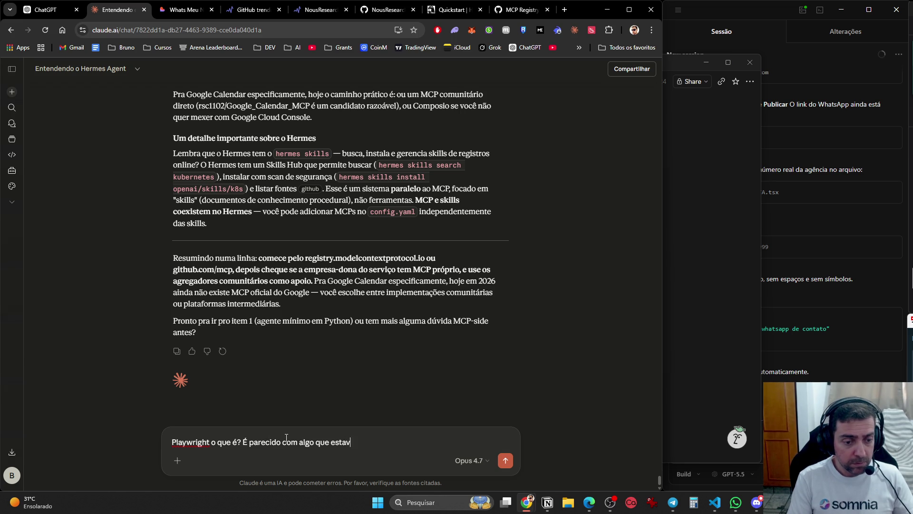
type("amos falando?")
key("Return")
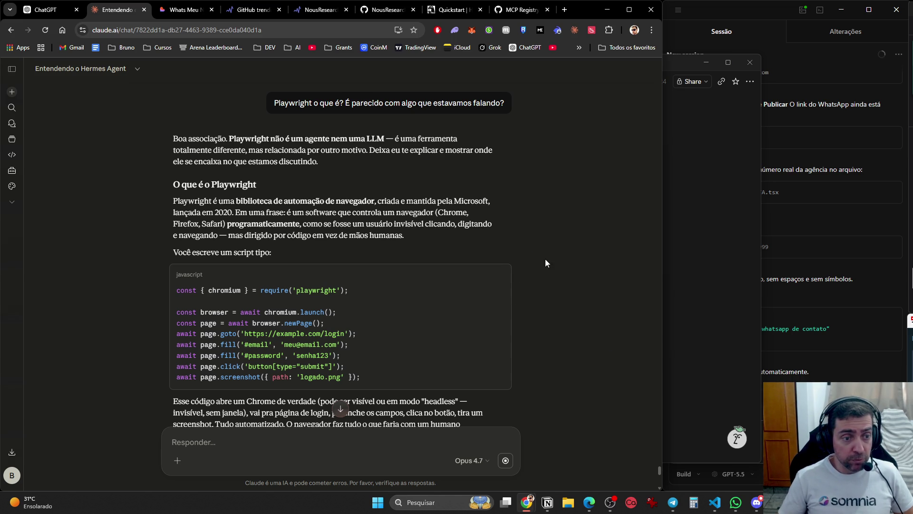
scroll(547, 261, "down", 4)
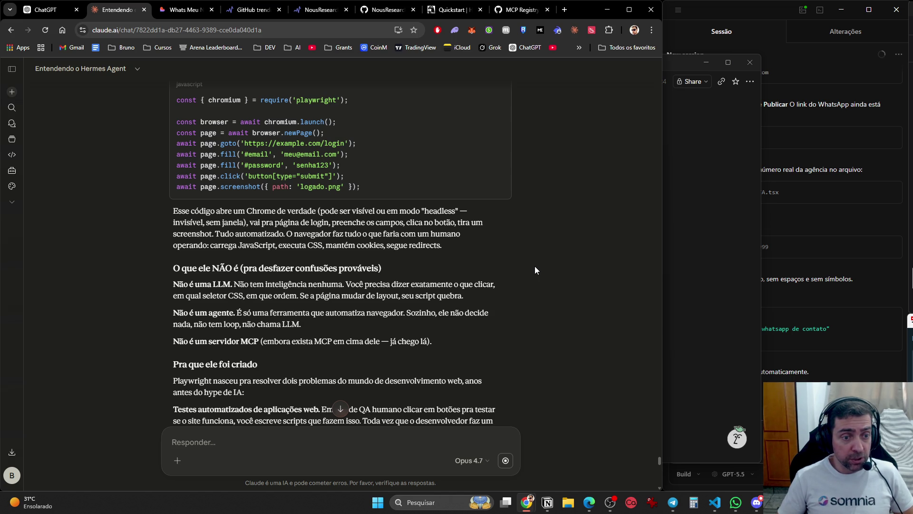
scroll(534, 270, "down", 3)
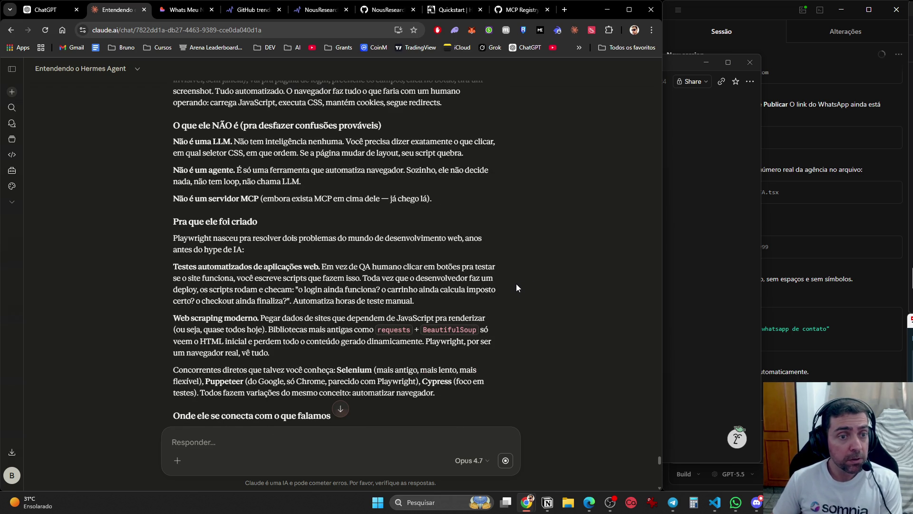
scroll(517, 287, "up", 6)
scroll(517, 287, "down", 6)
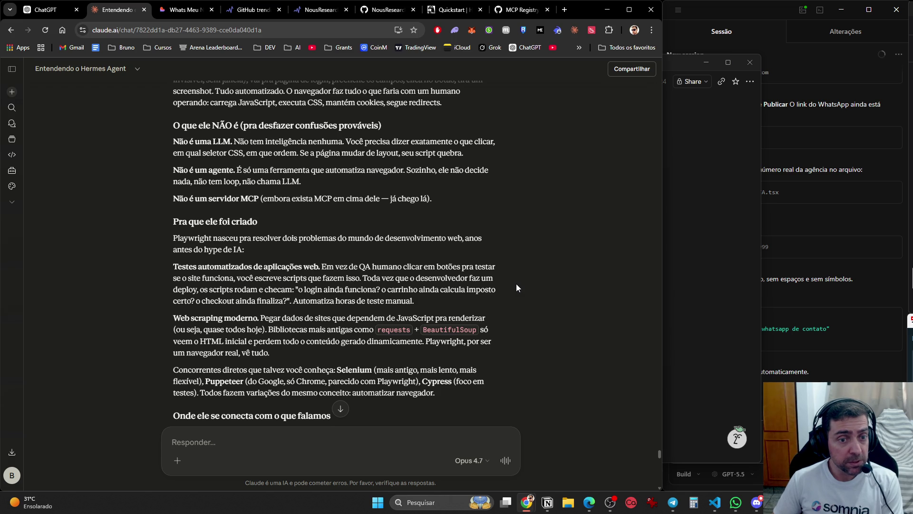
scroll(517, 287, "down", 1)
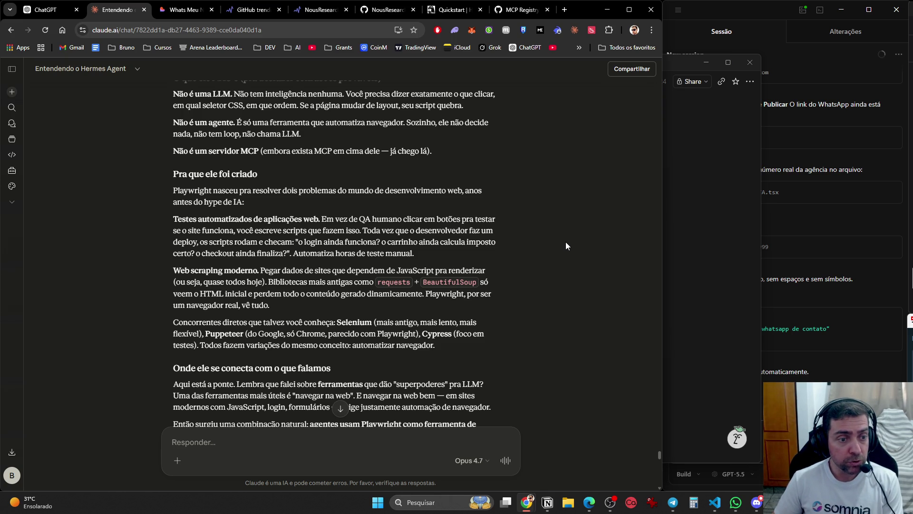
scroll(567, 248, "down", 3)
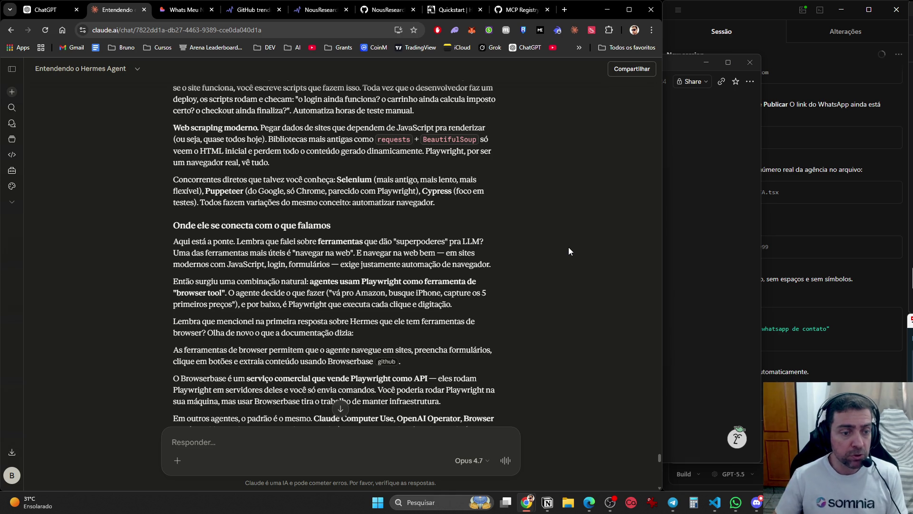
scroll(542, 275, "down", 4)
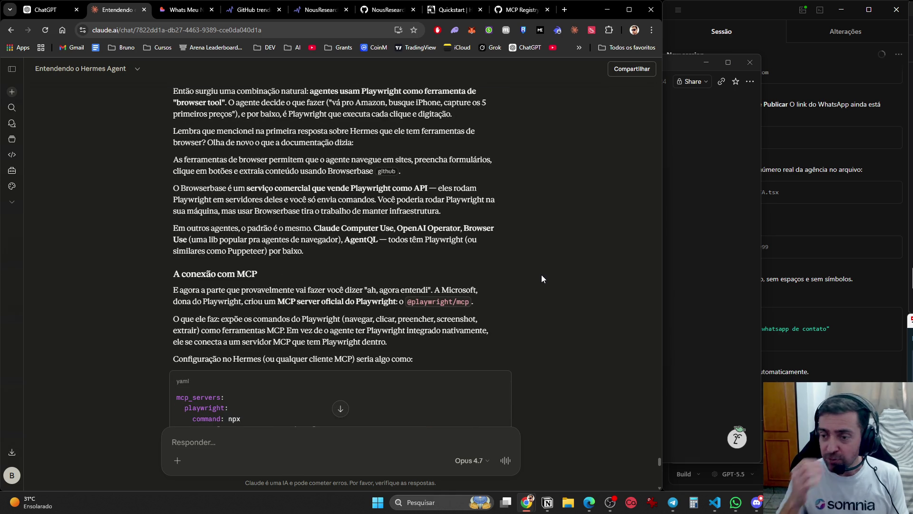
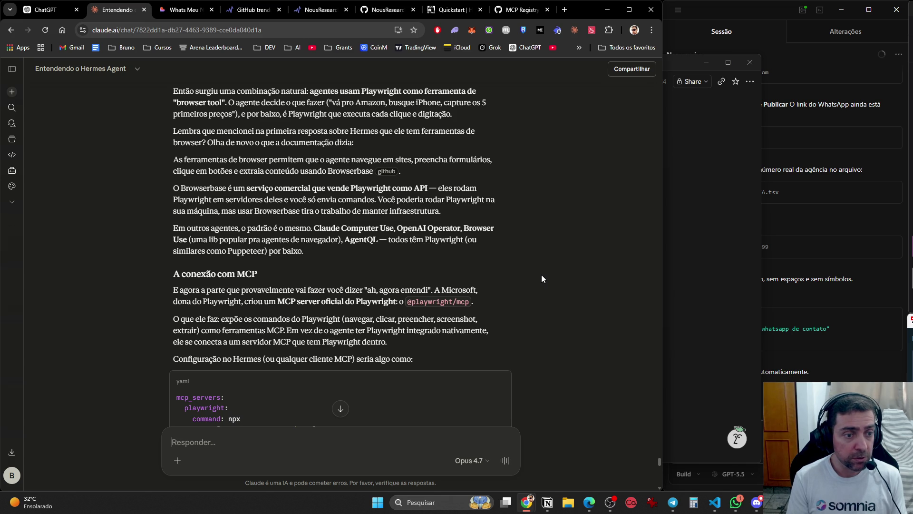
Read the Playwright explanation down to the 'Resumindo numa linha' summary and the item 1 question.
scroll(521, 270, "down", 4)
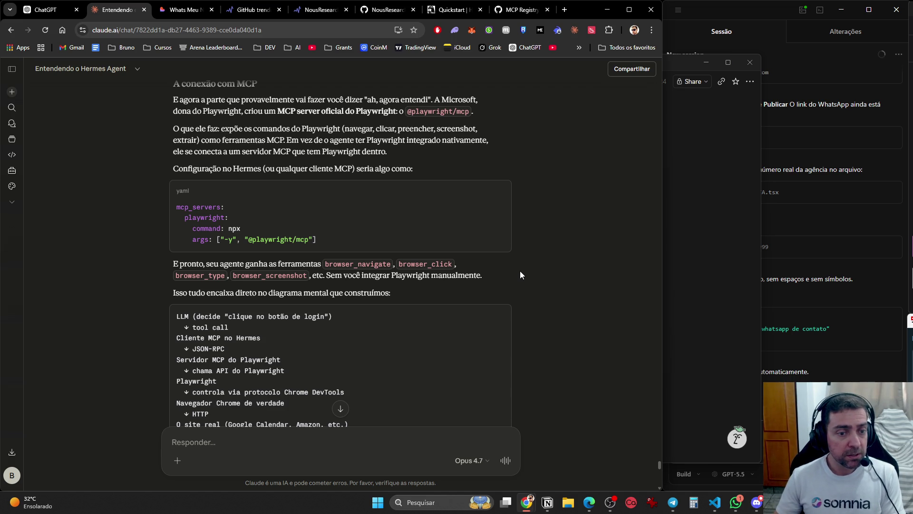
scroll(557, 303, "down", 4)
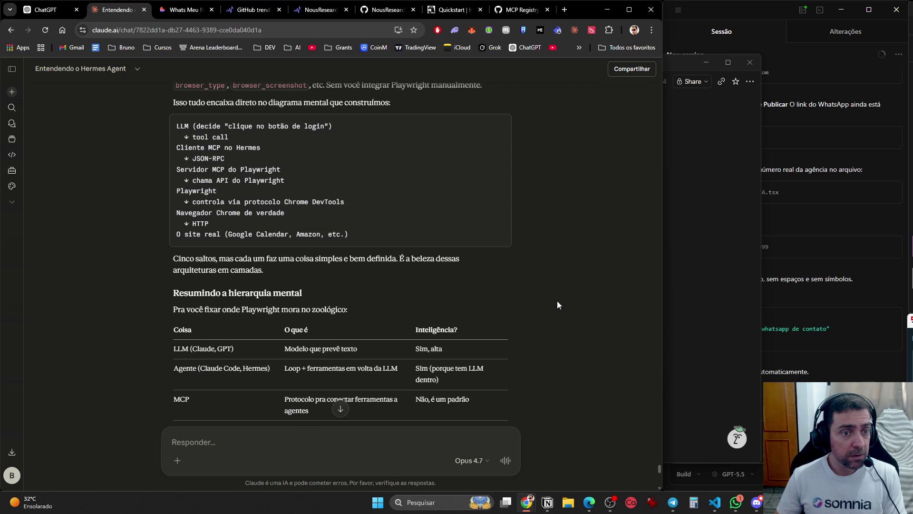
scroll(558, 301, "down", 4)
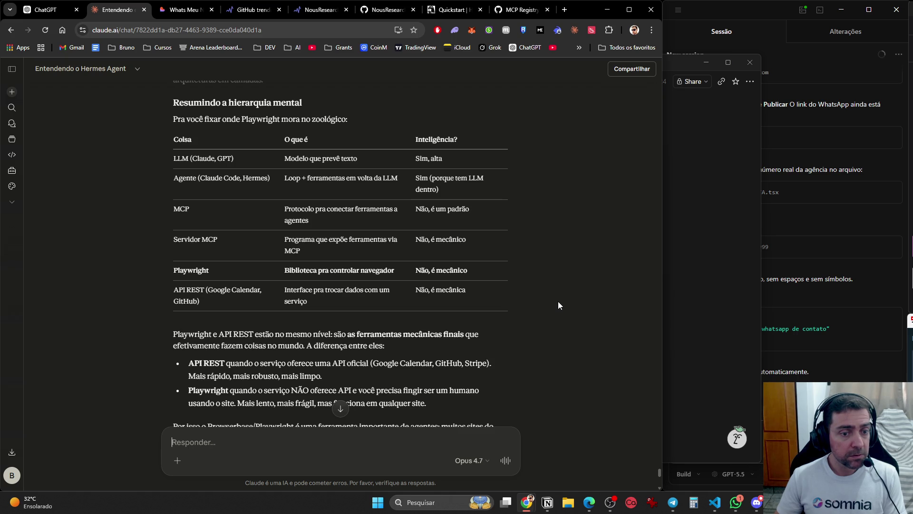
scroll(558, 305, "down", 3)
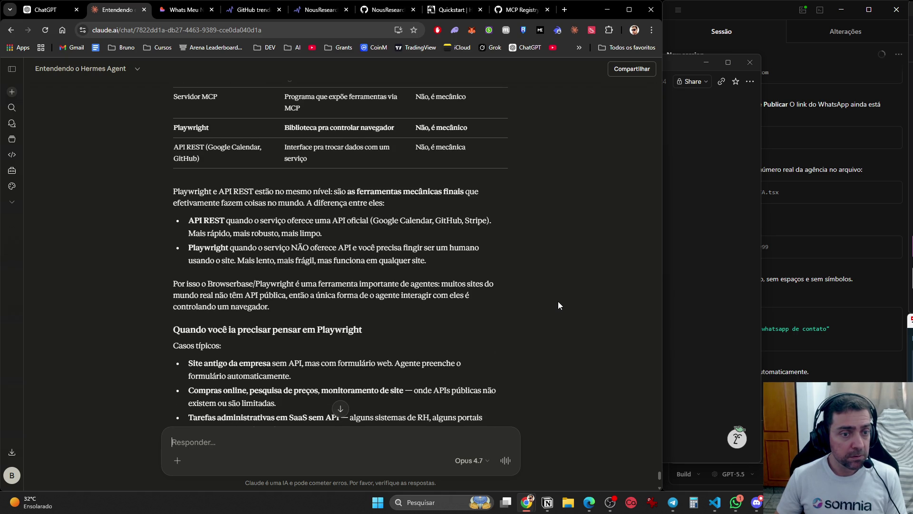
scroll(559, 305, "down", 5)
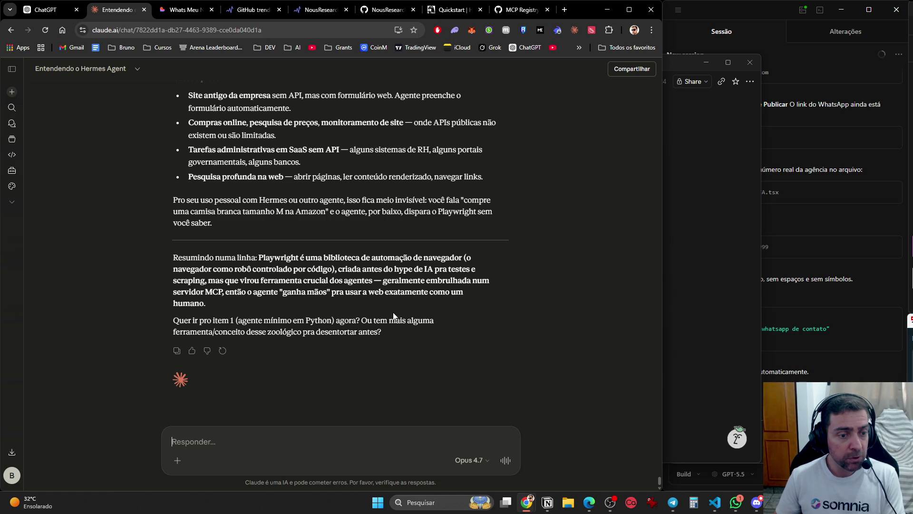
left_click(736, 502)
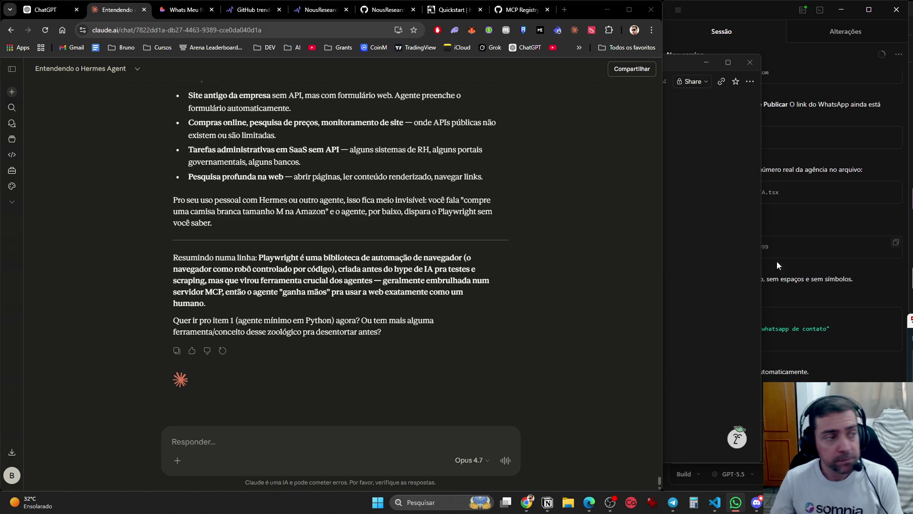
Send Claude 'ok, agora vamos para o item 1' to request the minimal agent code.
left_click(286, 453)
type("ok, a")
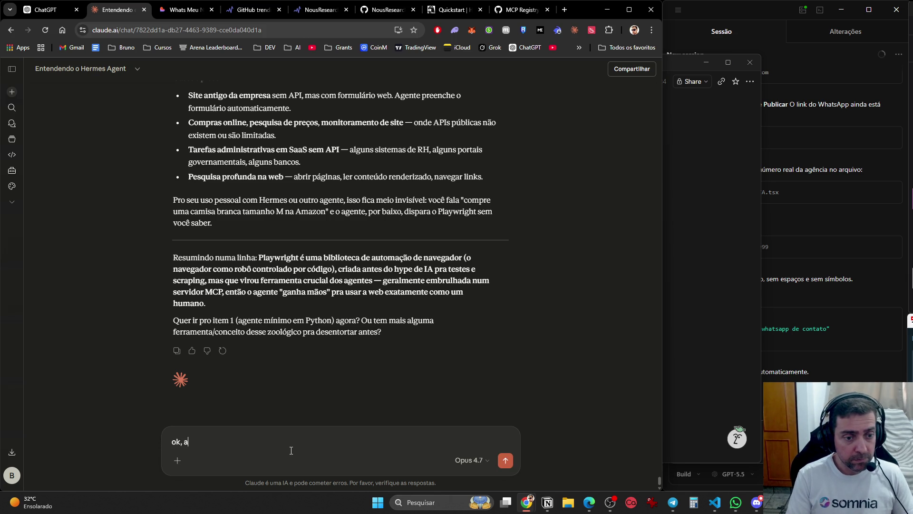
type("gora vamos para o item 1")
key("Return")
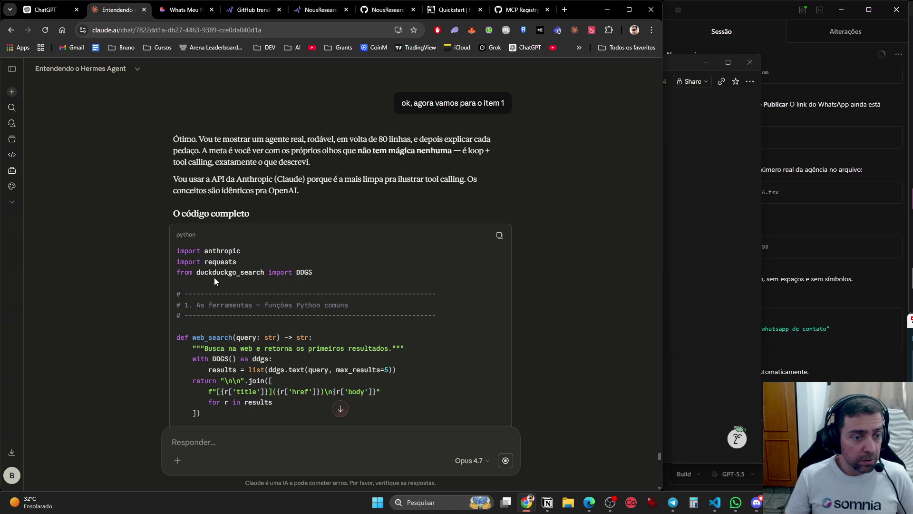
Review the agent code's imports, web_search and fetch_url functions, TOOLS map and TOOL_SCHEMAS.
scroll(343, 288, "down", 2)
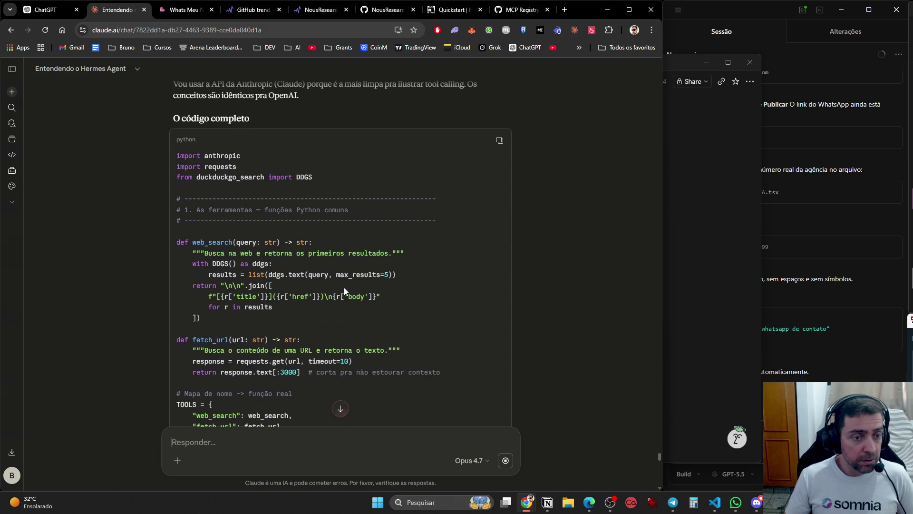
scroll(344, 288, "down", 1)
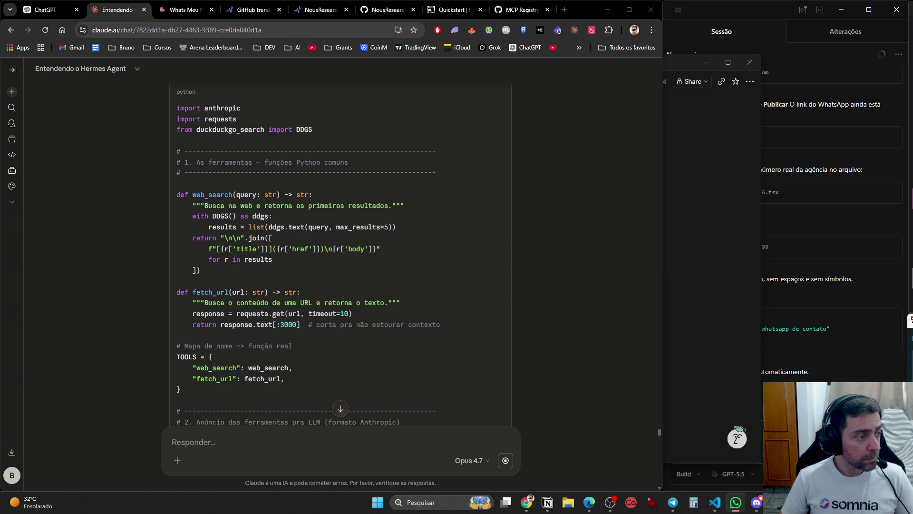
key("alt+Tab")
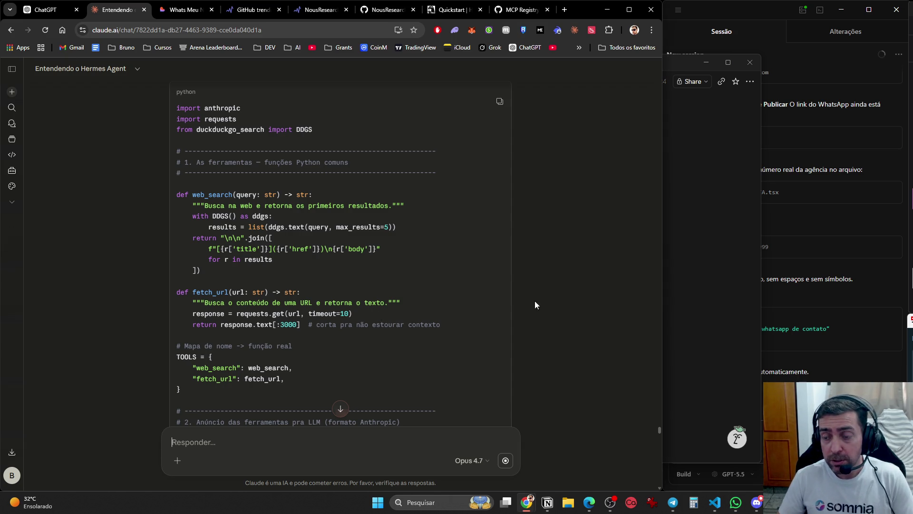
left_click(610, 502)
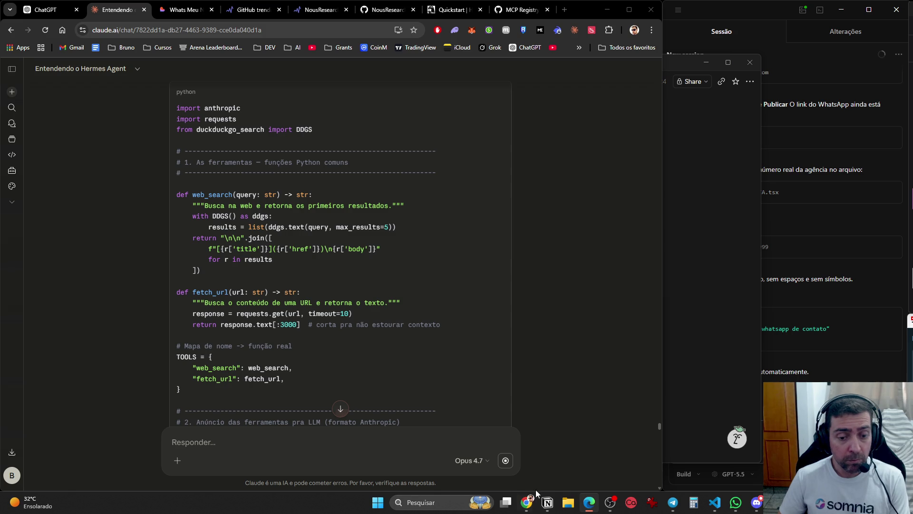
scroll(454, 307, "up", 1)
scroll(453, 311, "down", 1)
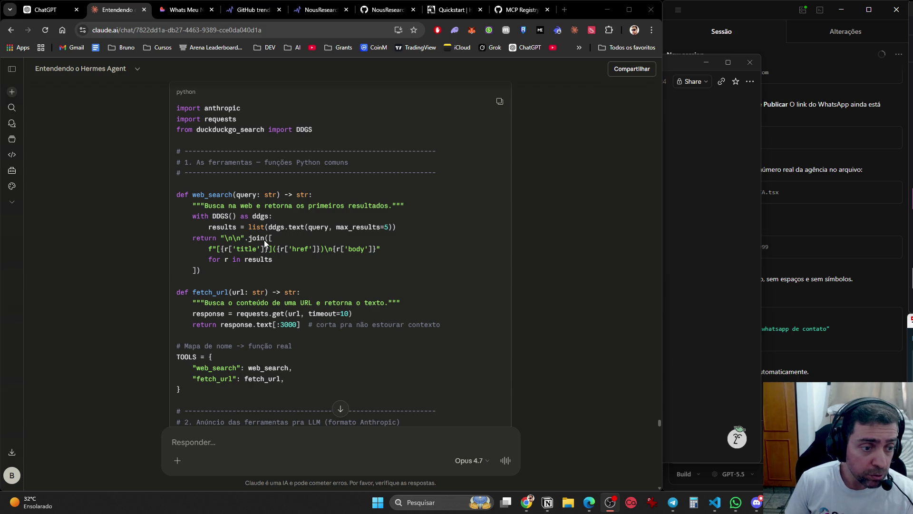
scroll(275, 249, "down", 5)
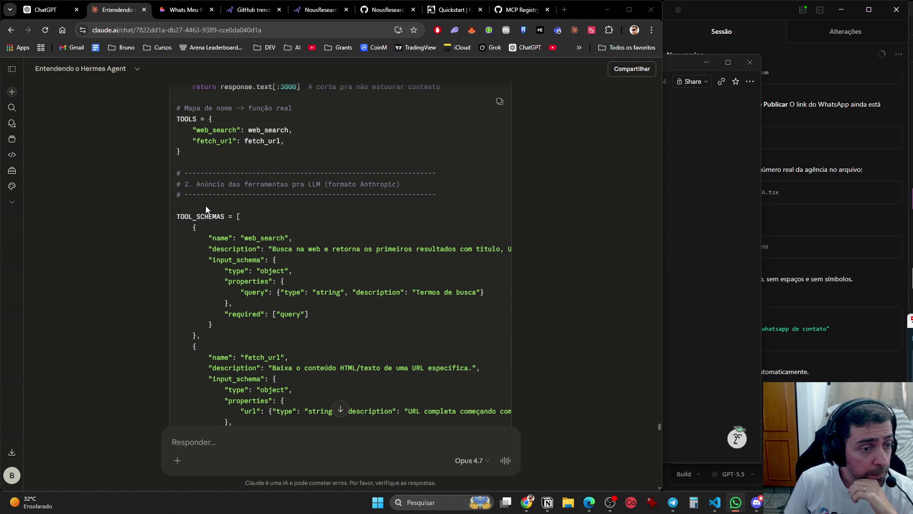
Read past the run_agent loop to the end of the listing and the 'Pra rodar' instructions.
scroll(229, 267, "down", 7)
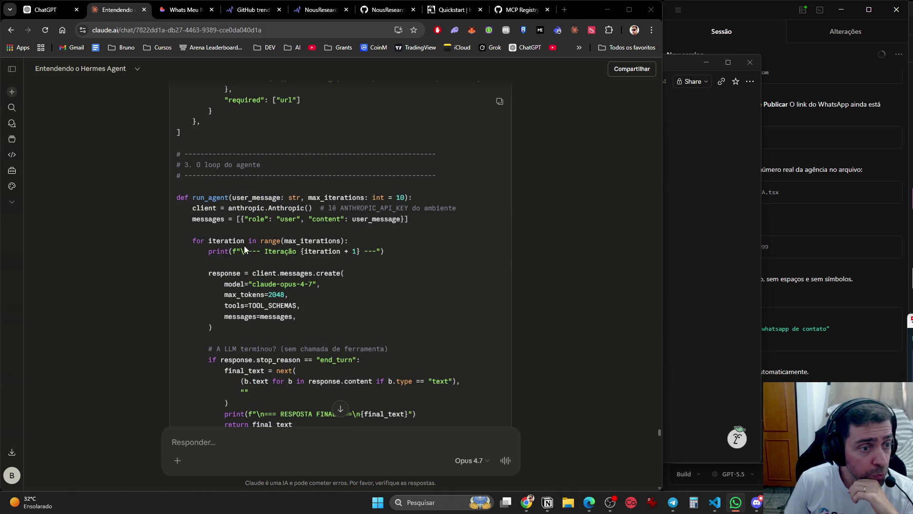
scroll(246, 246, "down", 1)
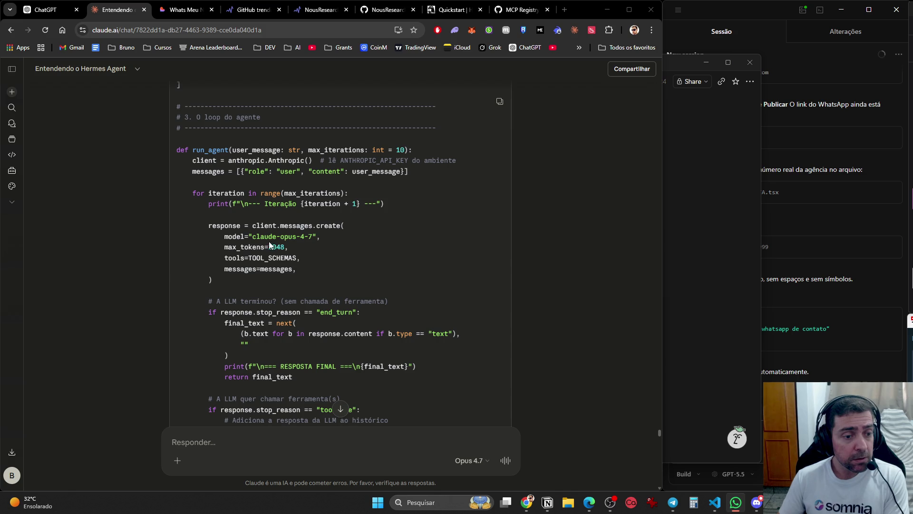
scroll(267, 241, "down", 2)
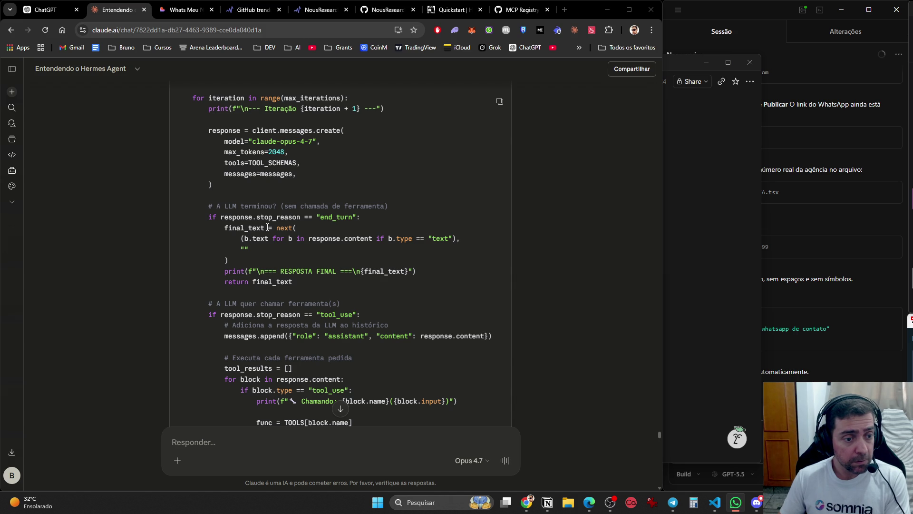
scroll(268, 228, "down", 3)
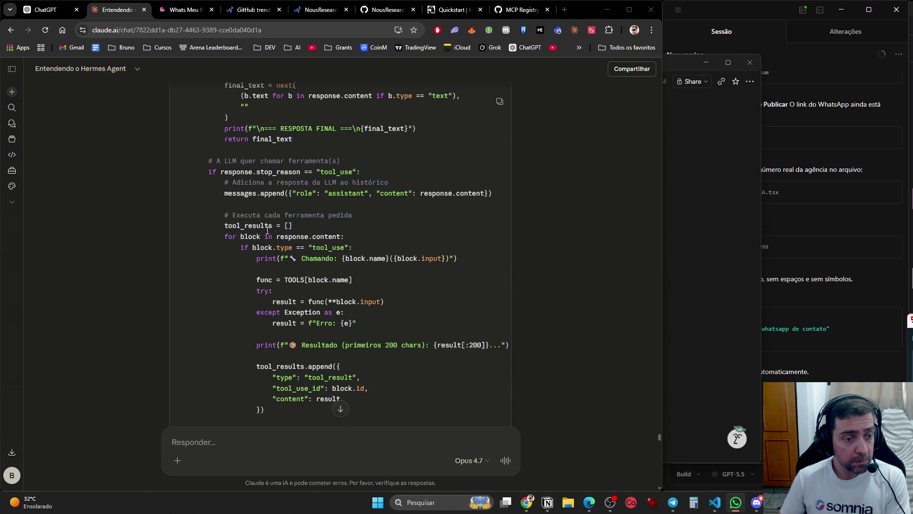
scroll(267, 230, "down", 6)
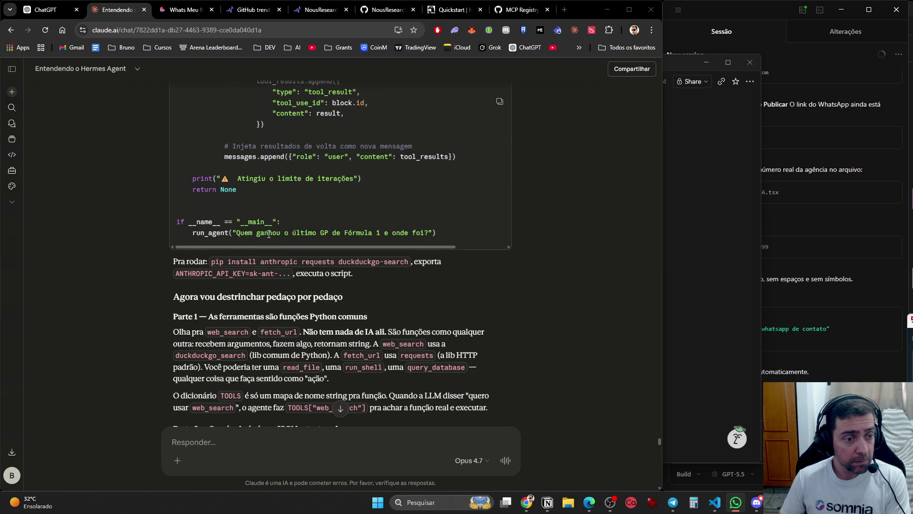
scroll(268, 233, "down", 2)
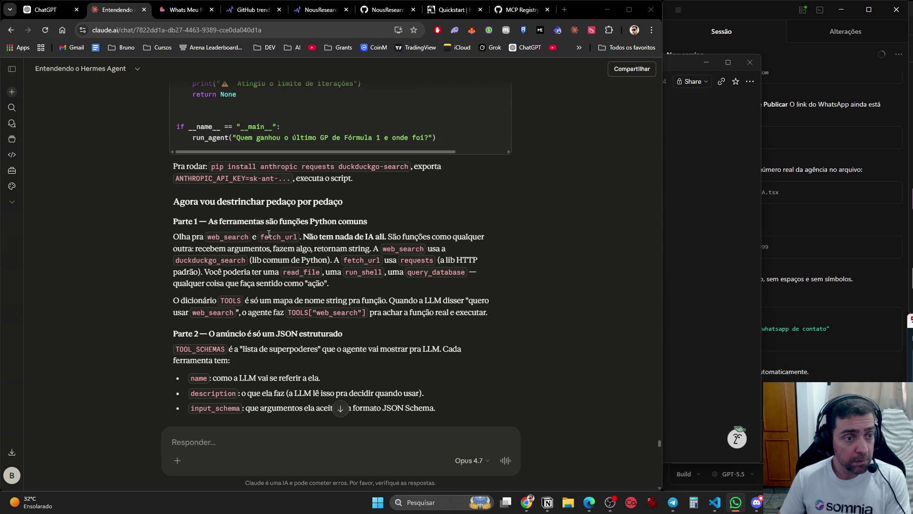
scroll(264, 230, "up", 3)
scroll(265, 232, "down", 2)
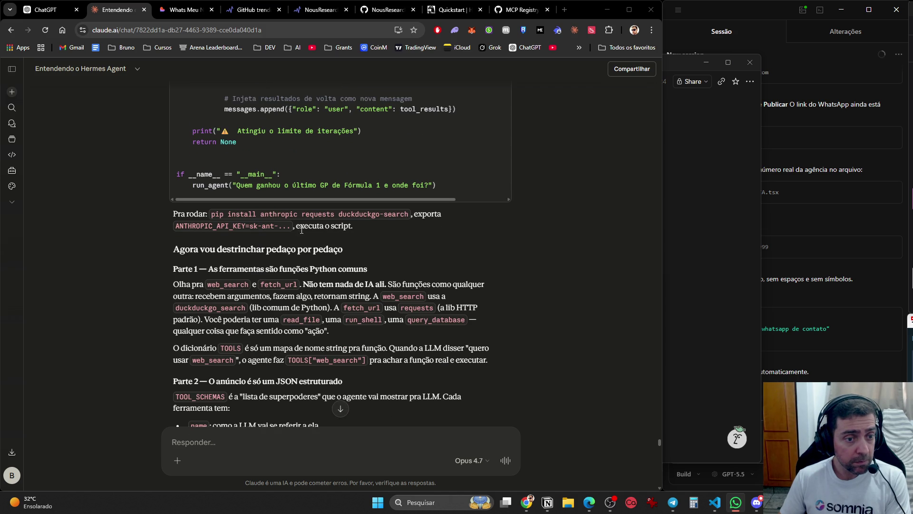
scroll(349, 229, "down", 3)
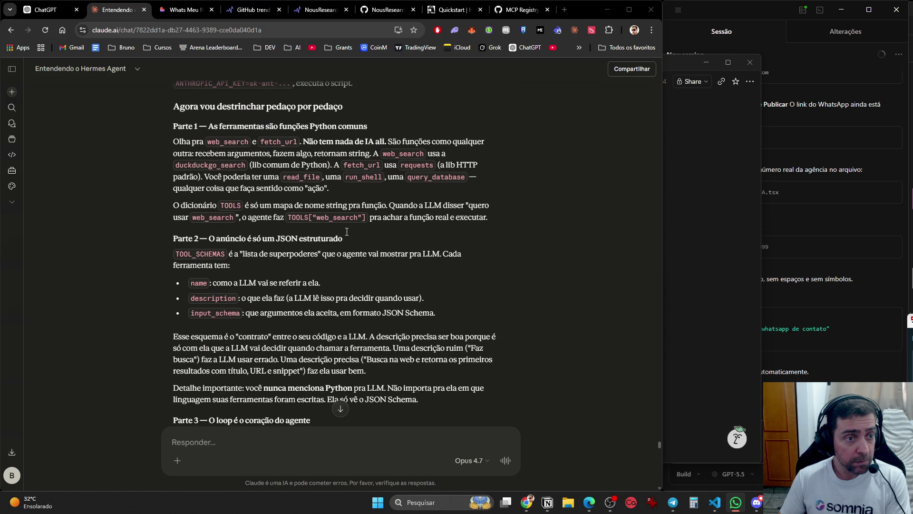
scroll(347, 235, "up", 2)
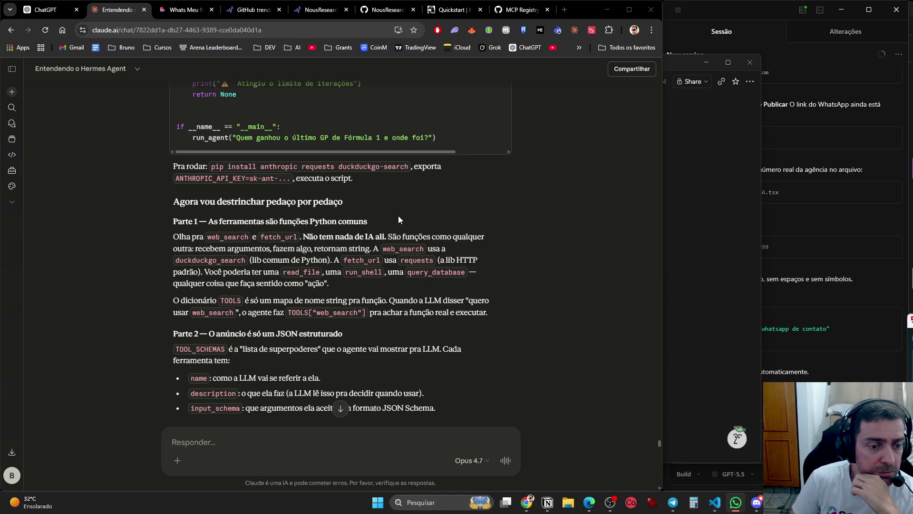
scroll(400, 214, "down", 3)
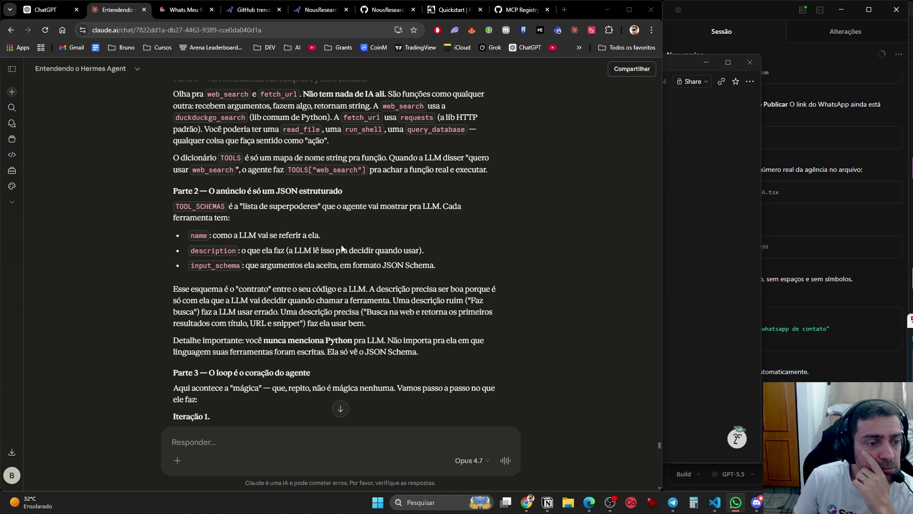
scroll(350, 249, "down", 3)
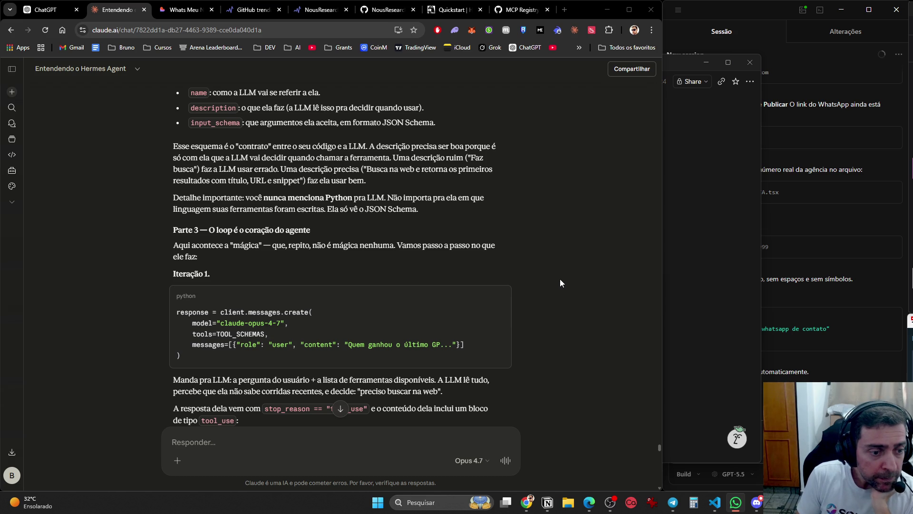
scroll(557, 281, "down", 4)
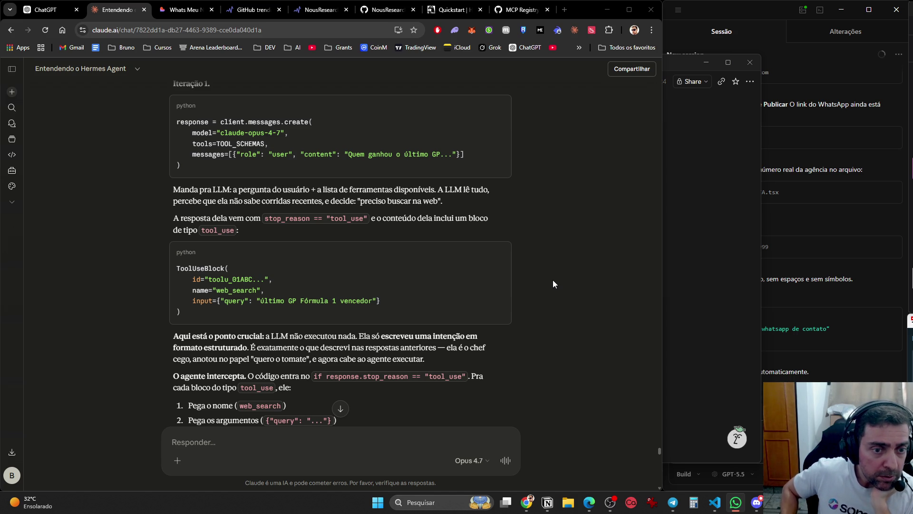
scroll(499, 200, "down", 5)
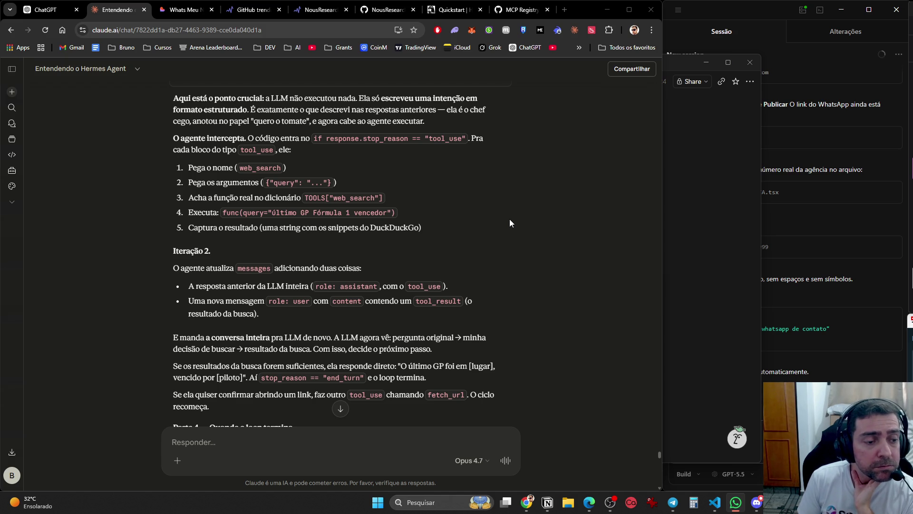
scroll(398, 195, "down", 2)
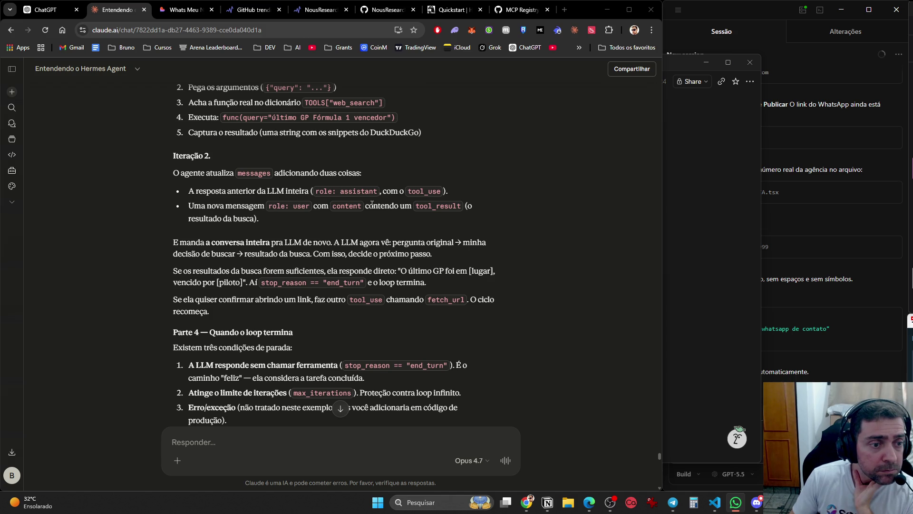
scroll(420, 216, "down", 1)
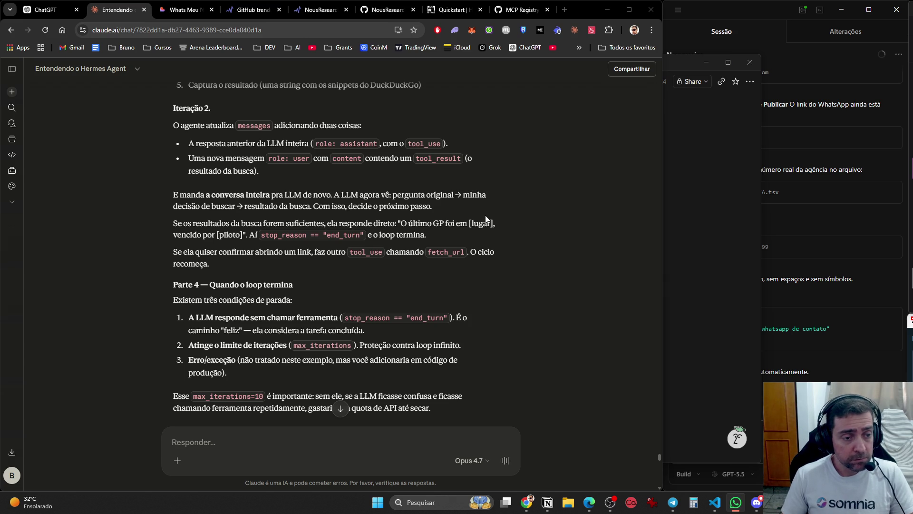
scroll(412, 236, "down", 3)
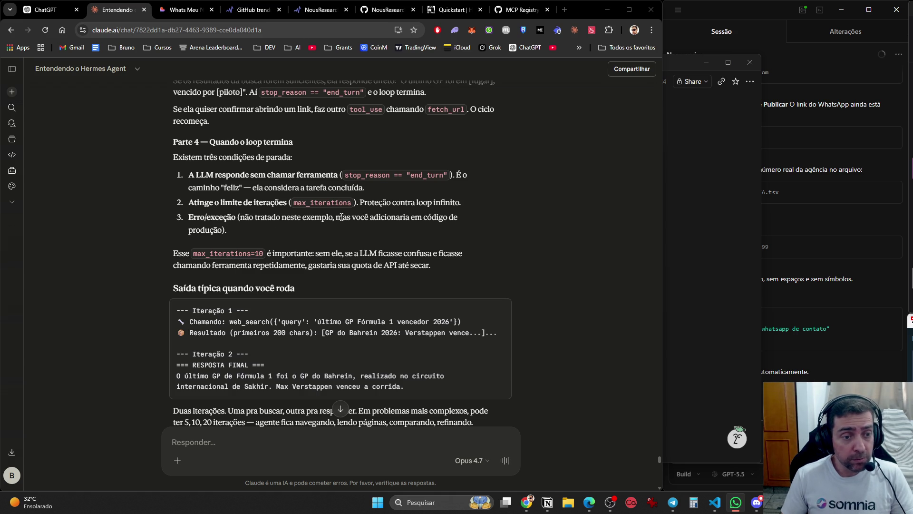
scroll(437, 209, "down", 2)
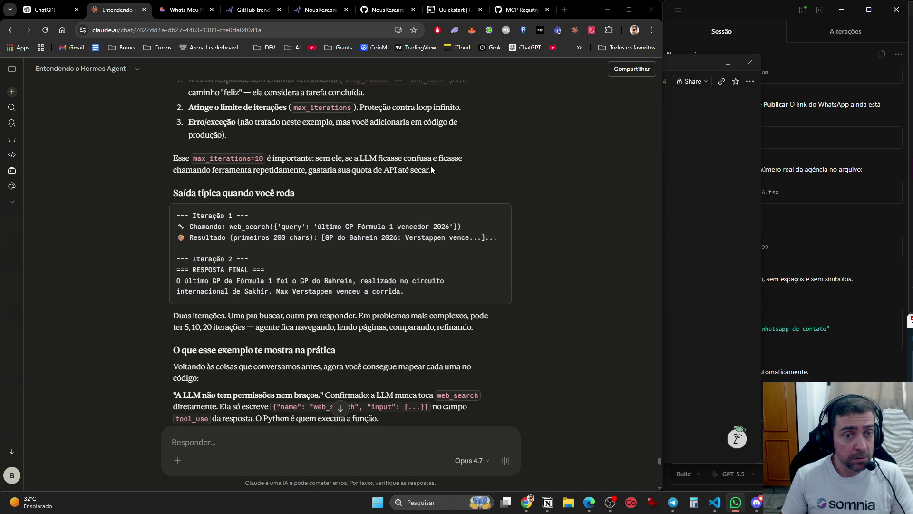
scroll(262, 219, "down", 3)
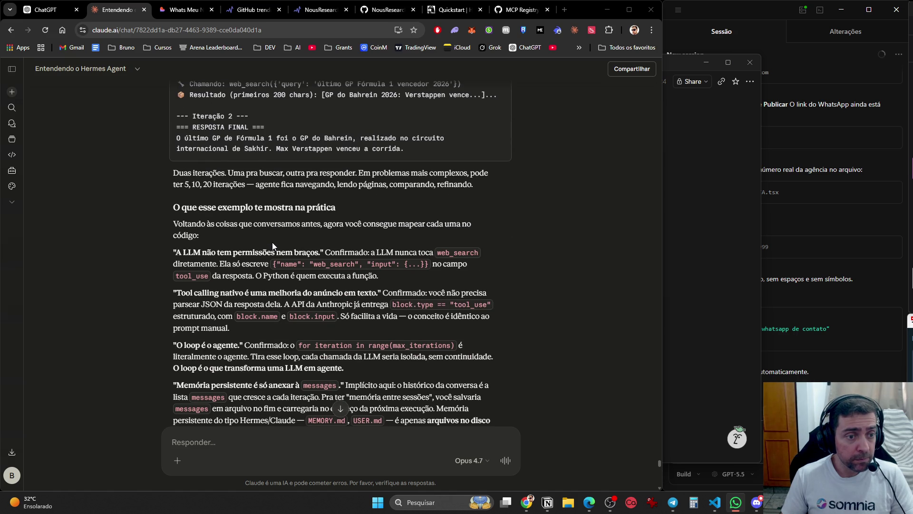
scroll(273, 245, "down", 2)
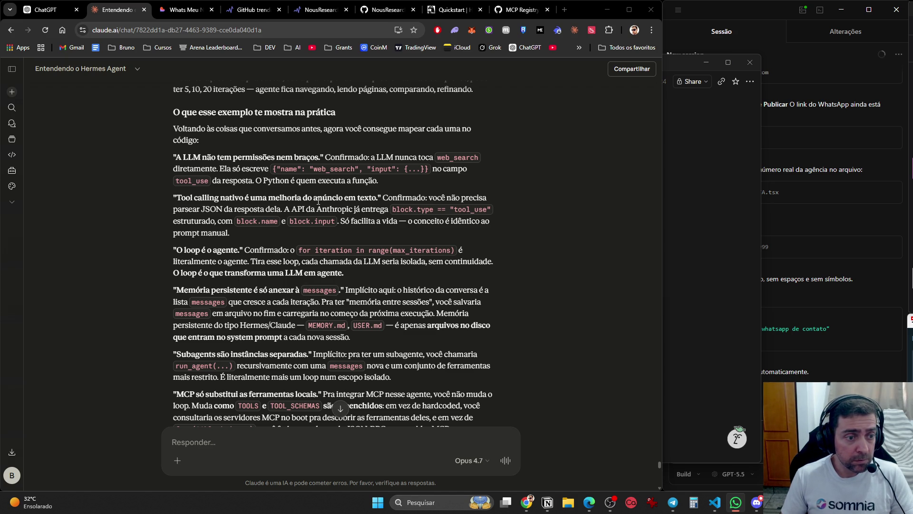
scroll(318, 202, "down", 3)
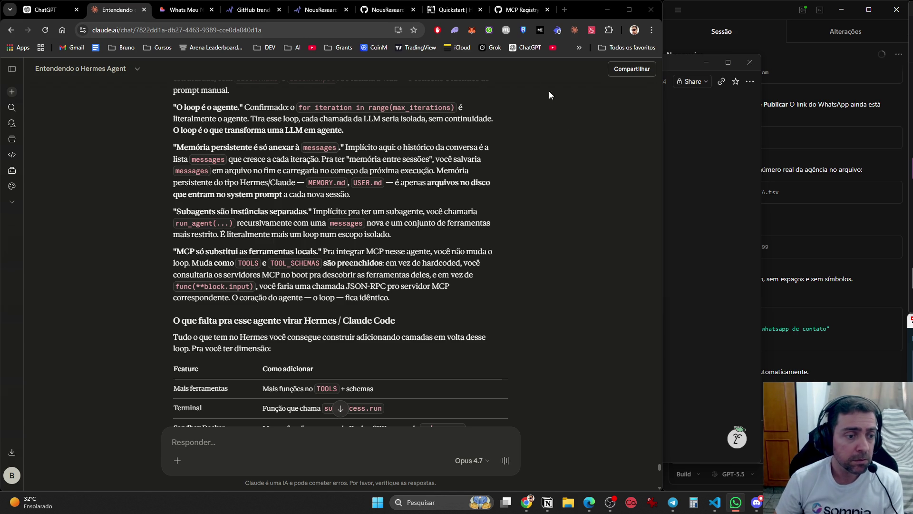
scroll(375, 235, "down", 3)
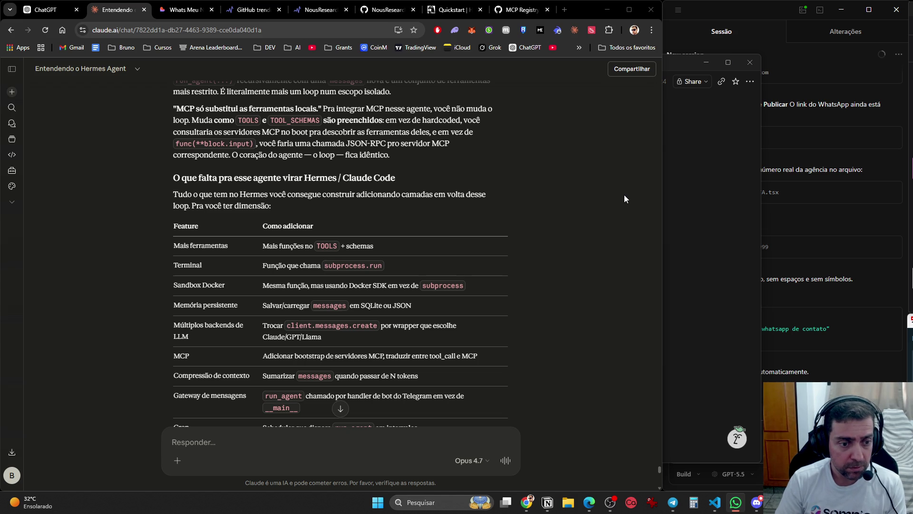
scroll(525, 260, "down", 6)
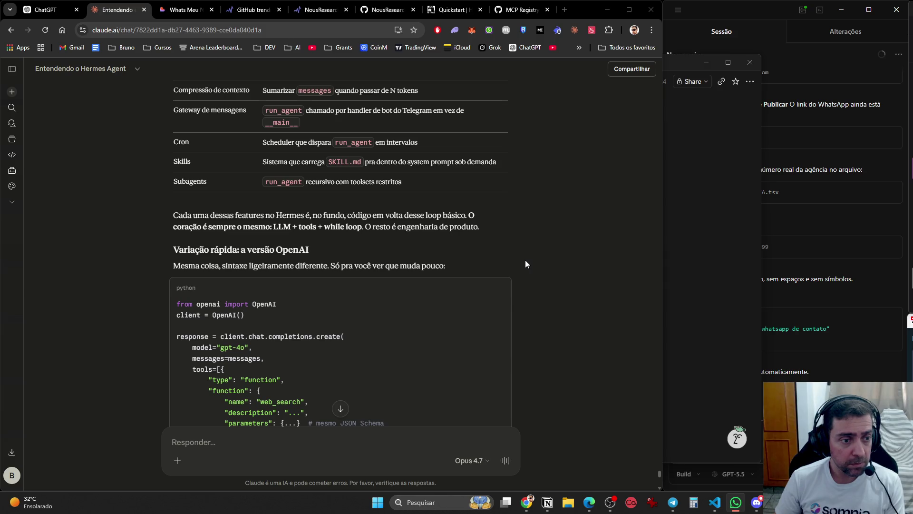
scroll(525, 260, "down", 5)
scroll(525, 260, "down", 2)
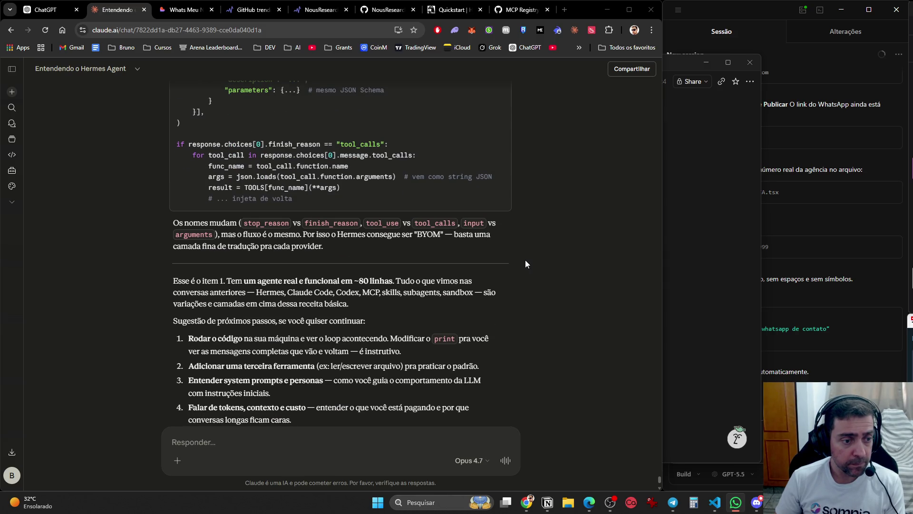
scroll(525, 264, "down", 2)
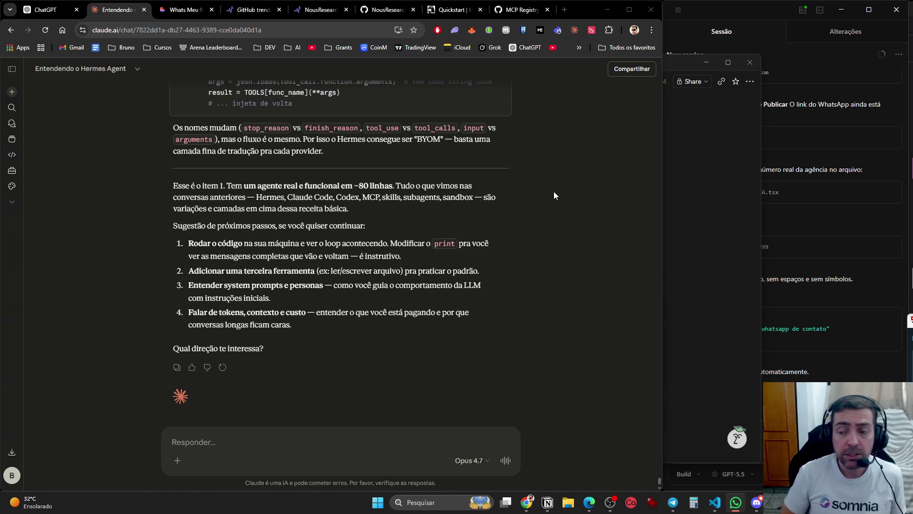
scroll(335, 397, "up", 1)
scroll(317, 360, "up", 2)
scroll(313, 300, "up", 15)
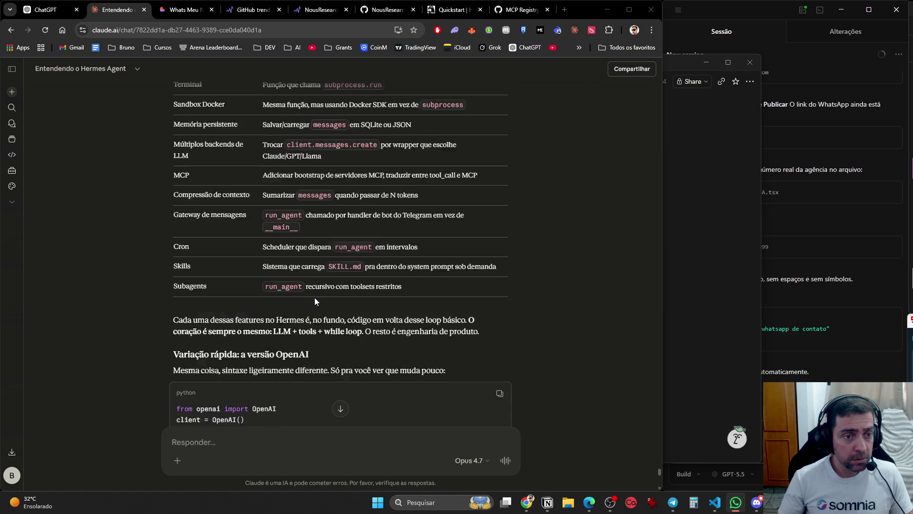
scroll(316, 299, "up", 15)
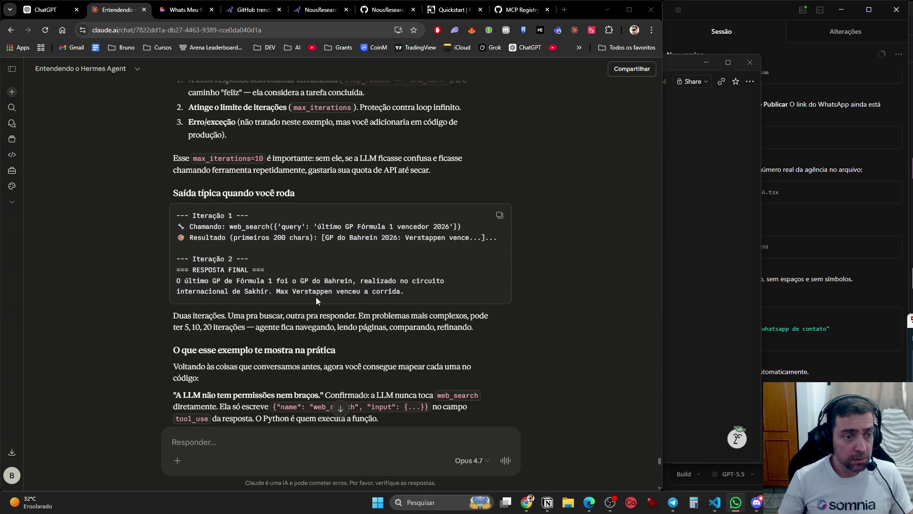
scroll(317, 300, "up", 8)
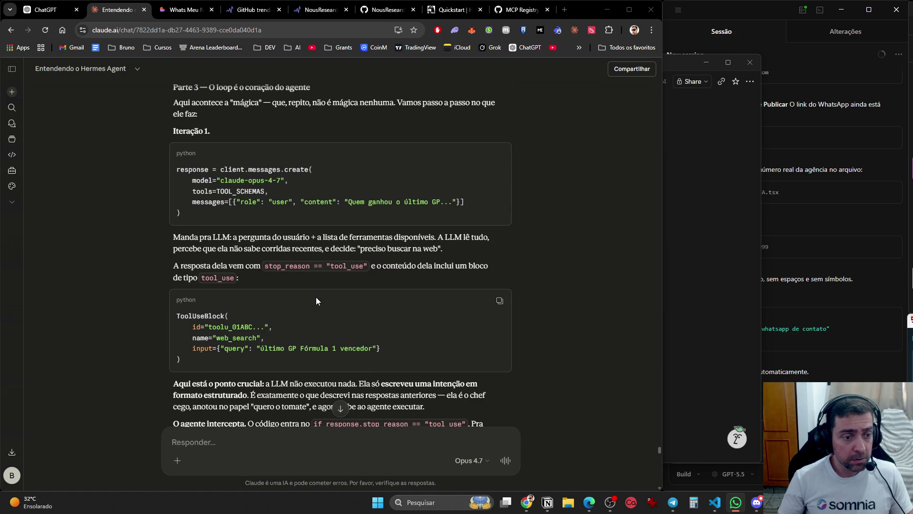
scroll(317, 297, "up", 10)
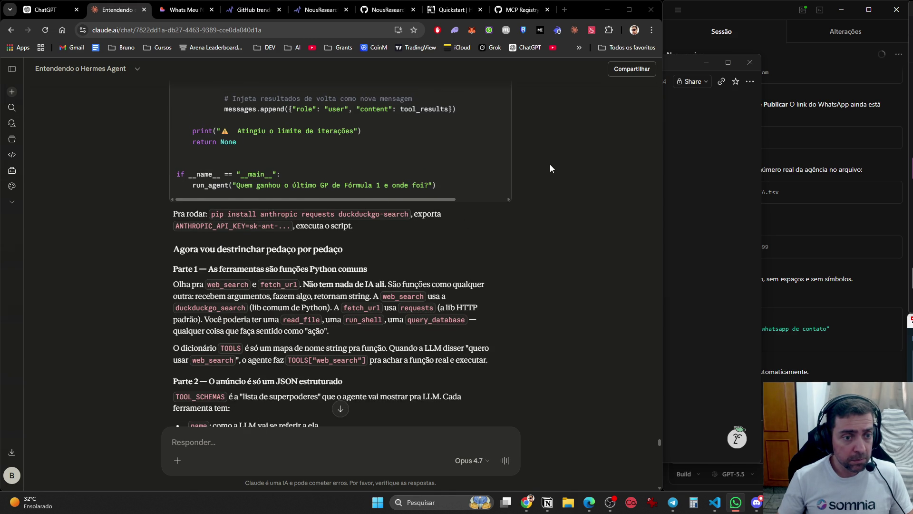
scroll(551, 380, "down", 15)
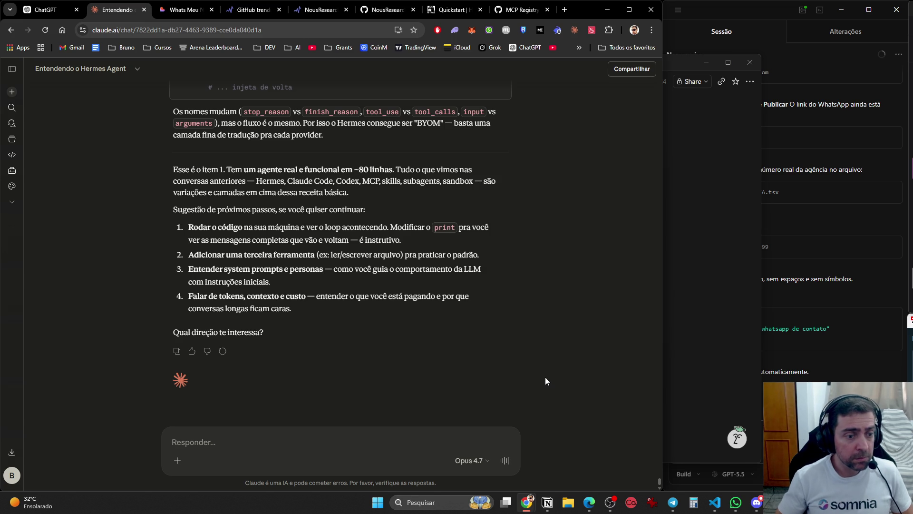
Reply 'todos' to Claude to request all four suggested next steps.
left_click(365, 446)
type("todos")
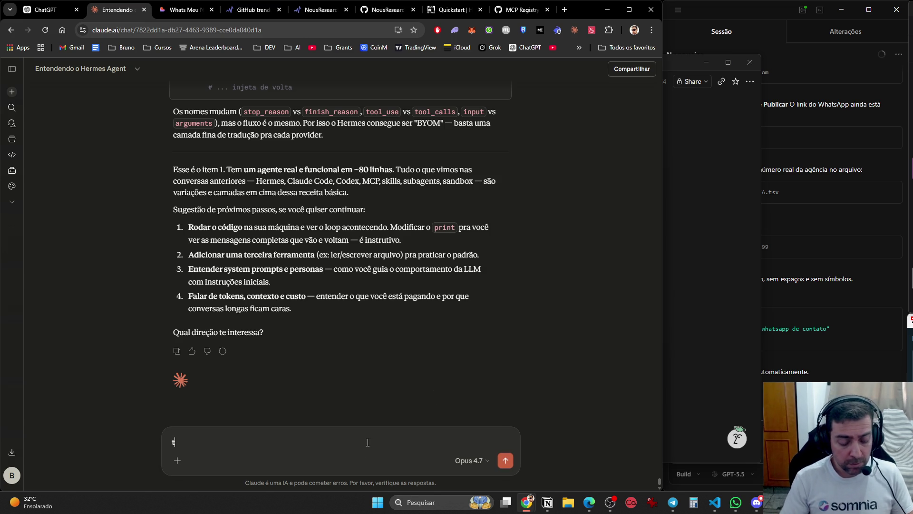
key("Return")
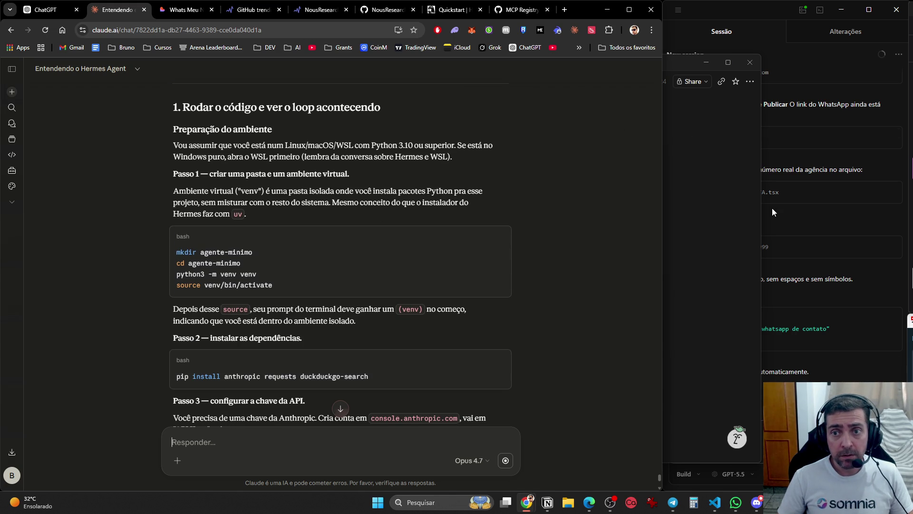
Launch Terminal from Start search ('terminal') and snap PowerShell to the right half of the screen.
key("super")
type("terminal")
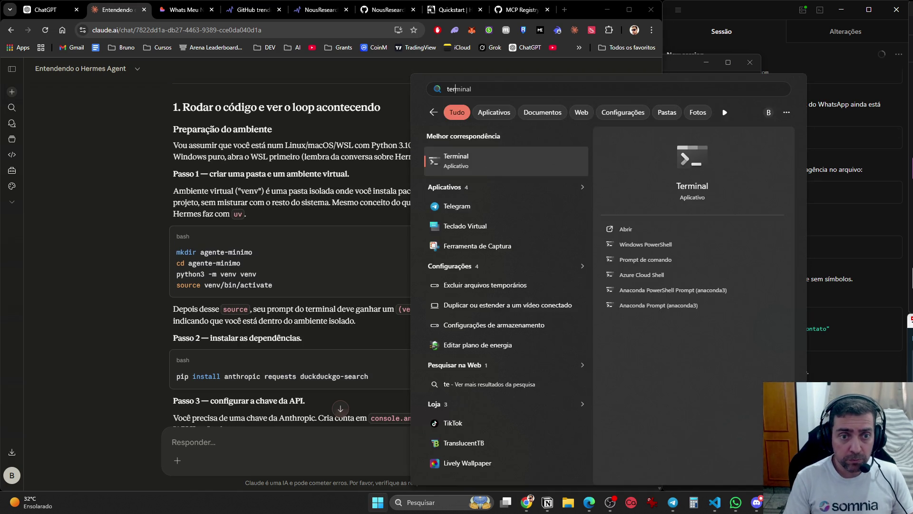
key("Return")
mouse_move(374, 38)
left_mouse_down()
mouse_move(559, 4)
mouse_move(604, 29)
left_mouse_up()
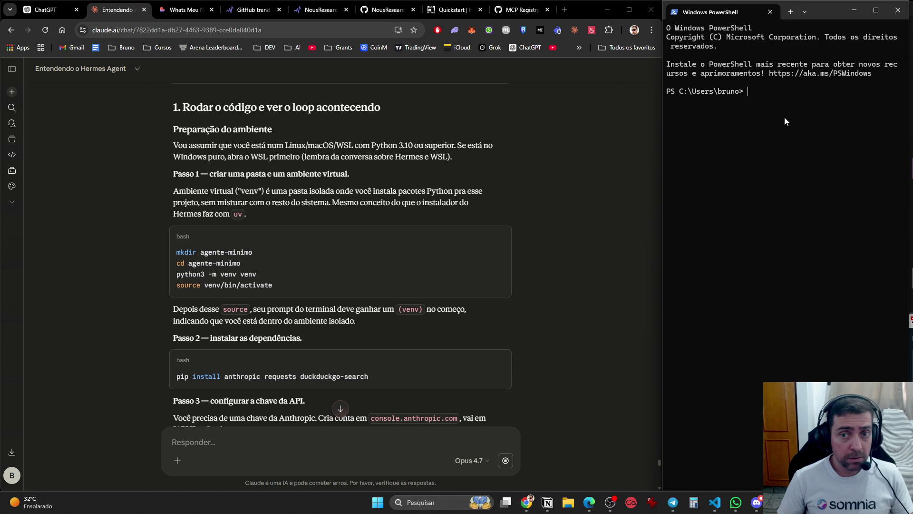
Navigate PowerShell into the Desktop\Projetos folder.
type("cd desk")
key("Tab")
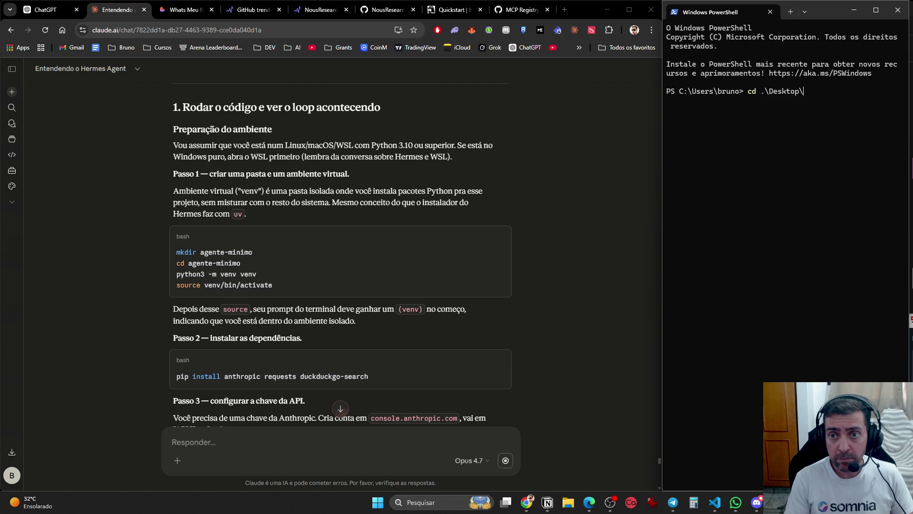
type("proj")
key("Tab")
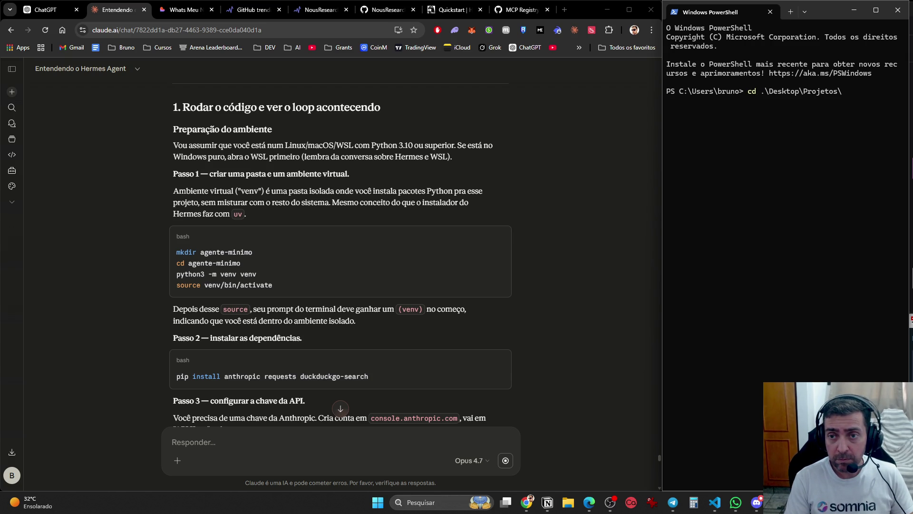
key("Return")
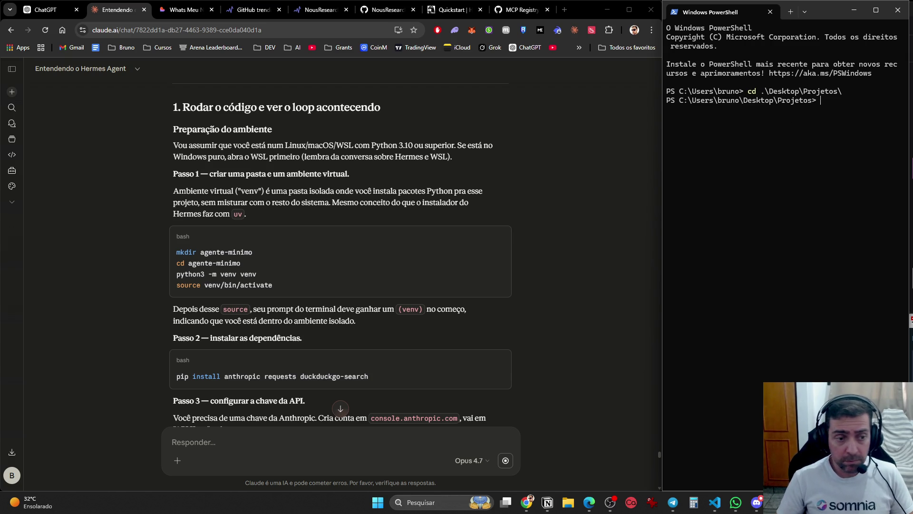
Create the agente-minimo folder, move into it, and begin typing the venv command.
type("mk")
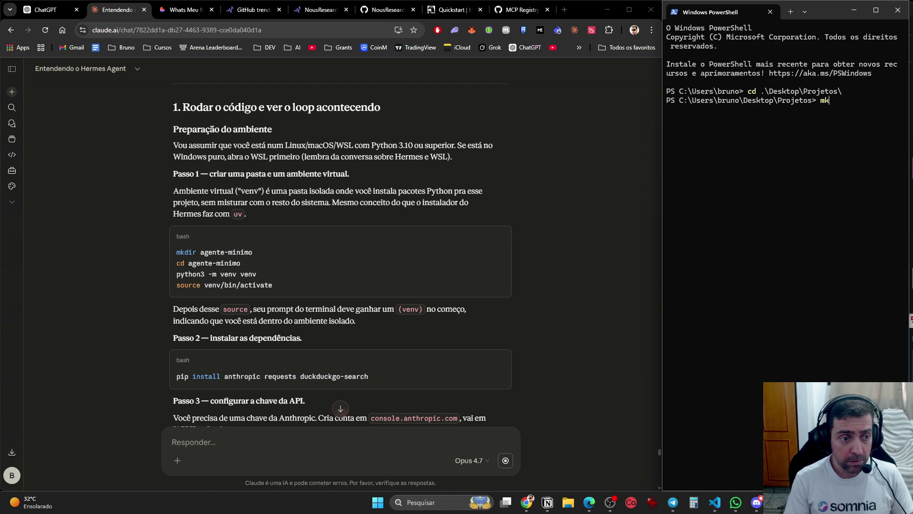
type("dir ")
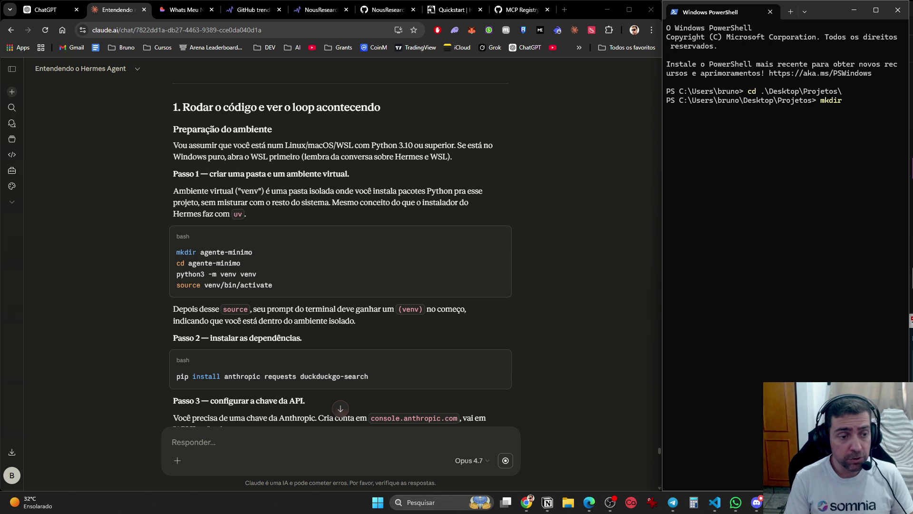
type("age")
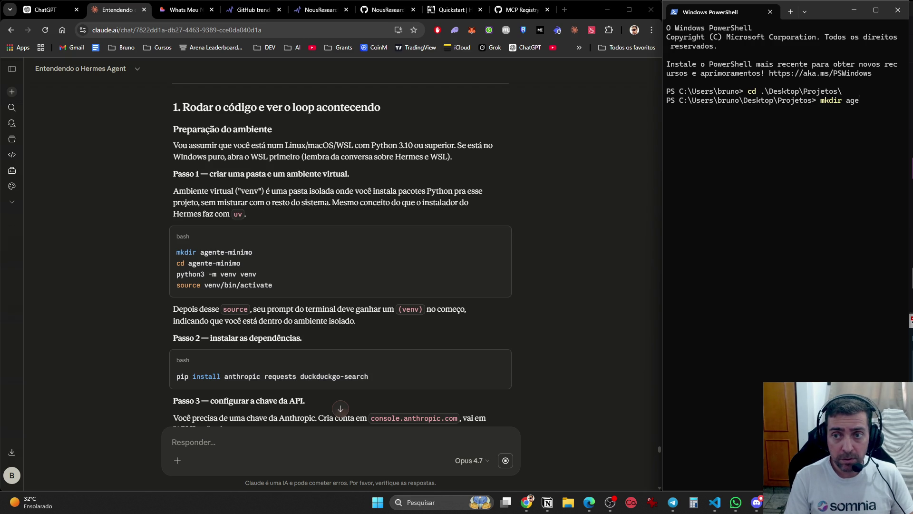
type("nte-minimo")
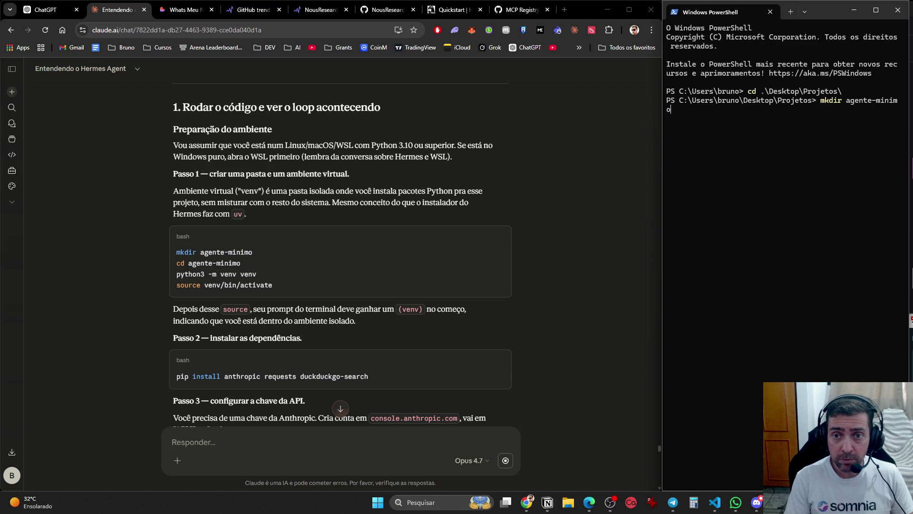
key("Return")
type("cd .\\agente-mi")
key("Tab")
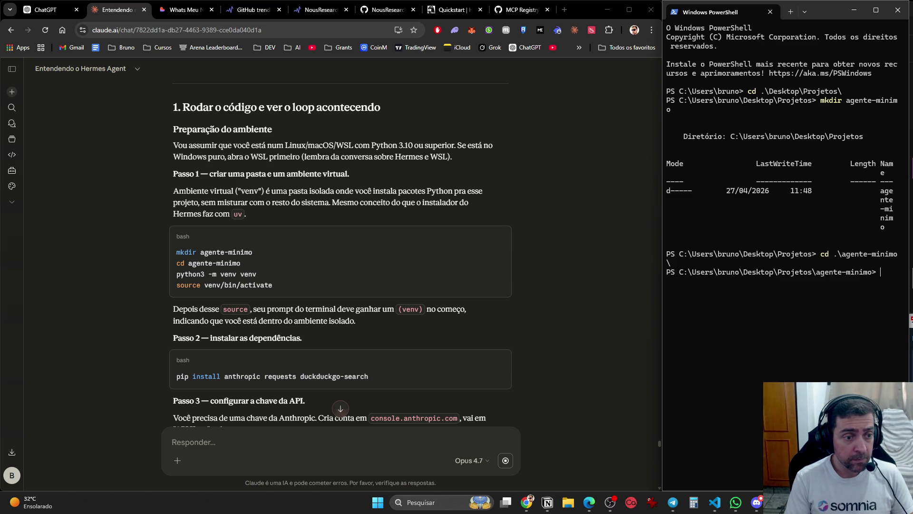
type("pyhton")
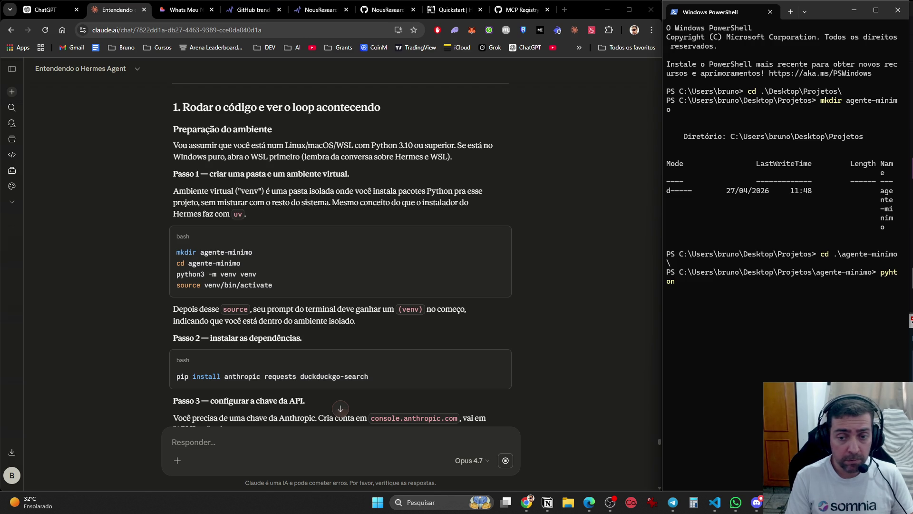
type("3 -m venv venv")
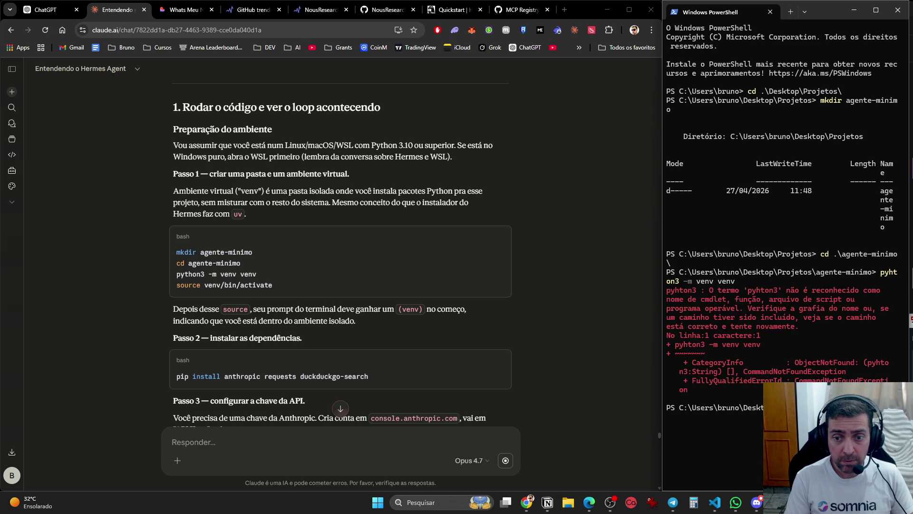
Try creating venv and venv_agente with python3 -m venv; both fail with Python not found.
type("on3 -m ven")
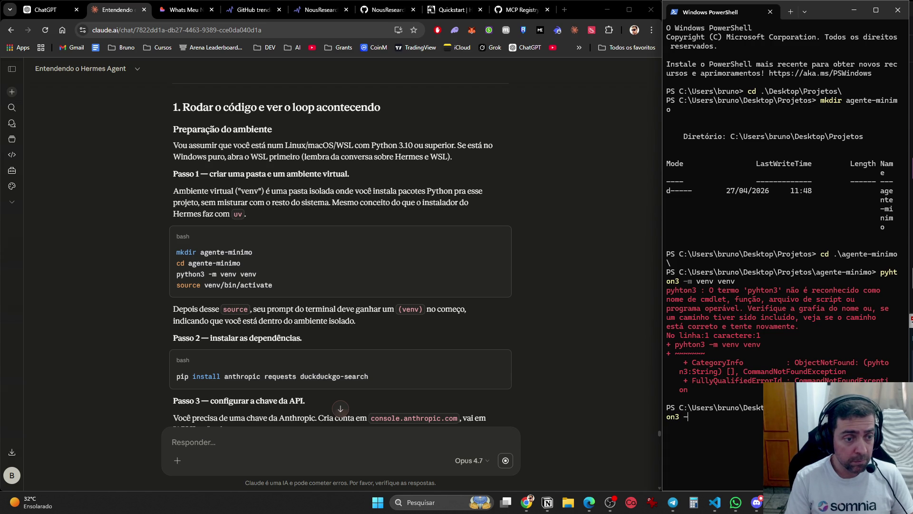
type("v venv ve")
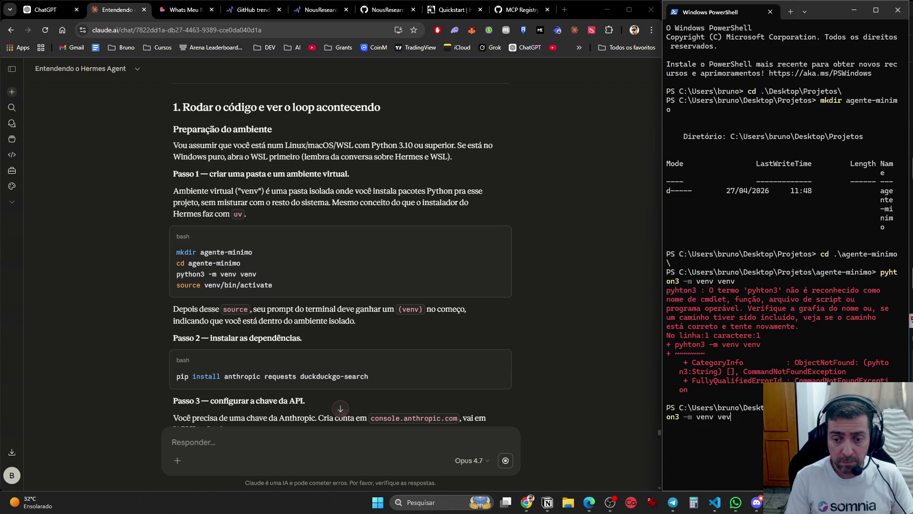
key("Return")
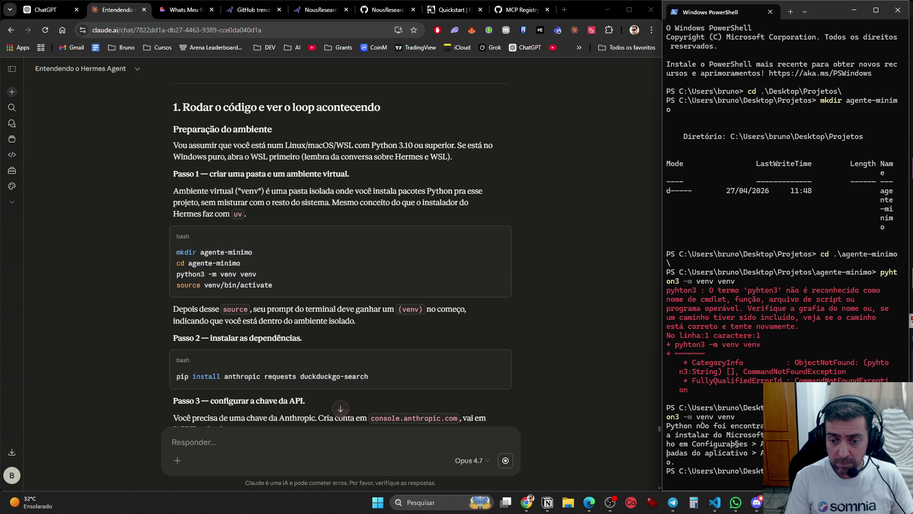
key("Up")
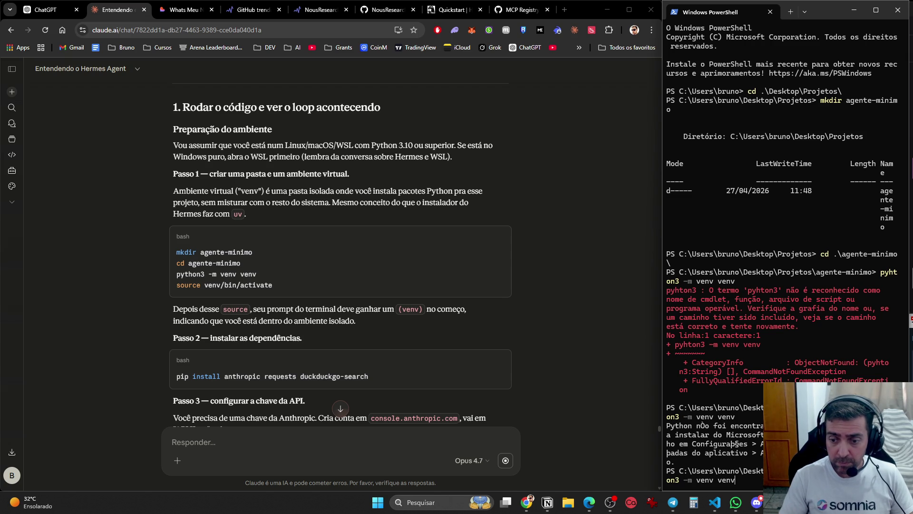
type("_agente")
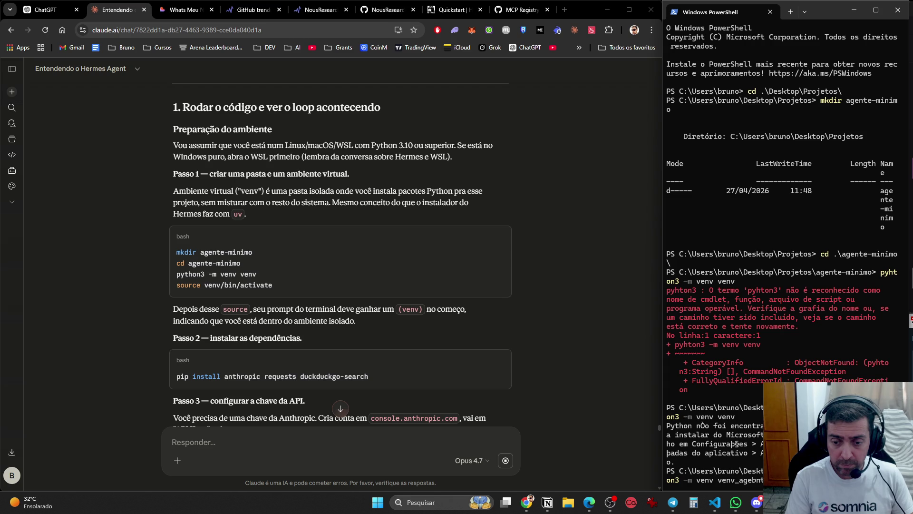
key("Return")
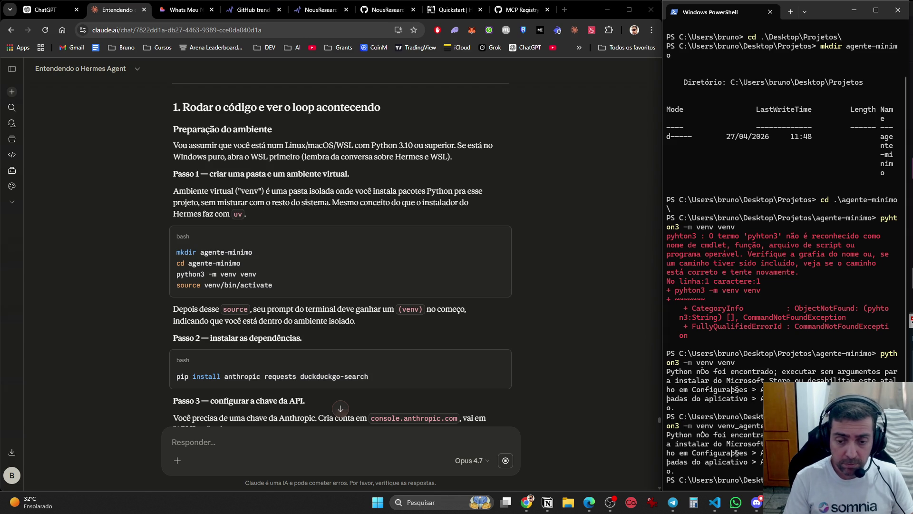
scroll(782, 254, "down", 1)
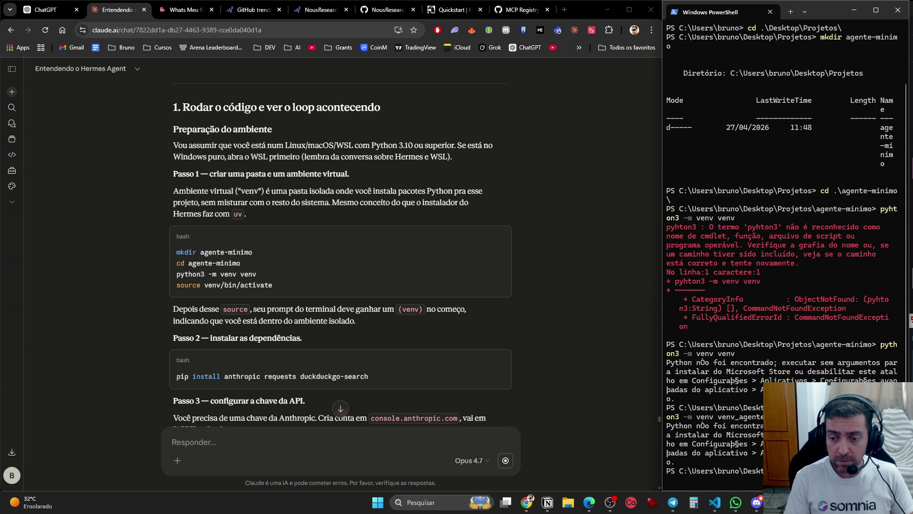
Clear the terminal and list the agente-minimo folder contents with dir and ls.
key("ctrl+l")
type("dir")
key("Return")
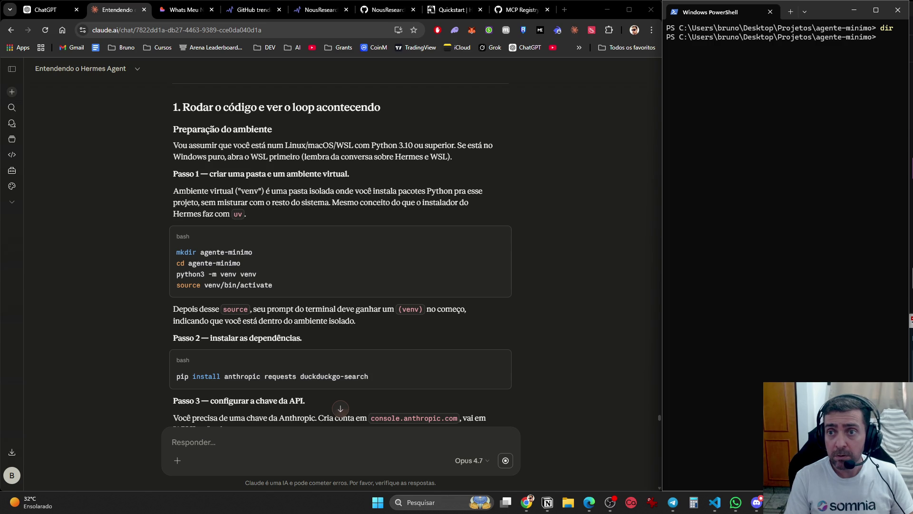
type("ir")
key("Return")
type("ls")
key("Return")
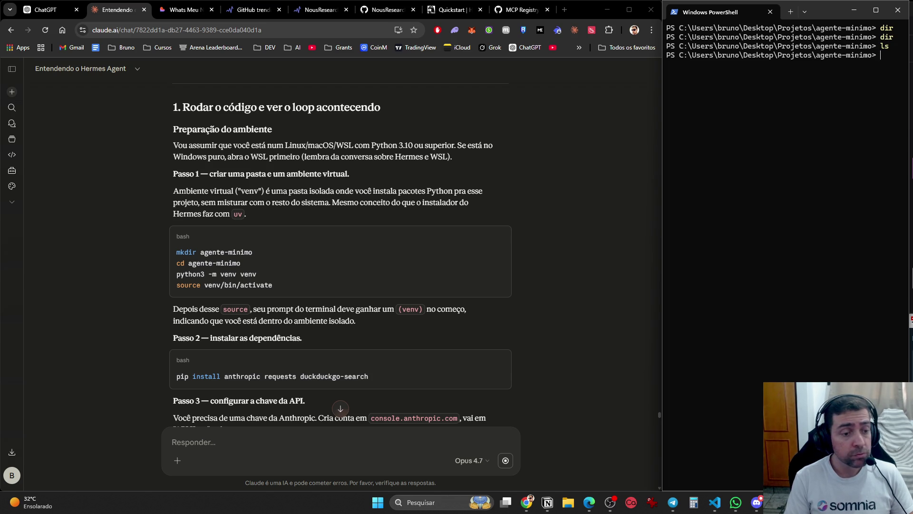
Create the environment with python -m venv venv and inspect its Include, Lib and Scripts folders.
type("python ")
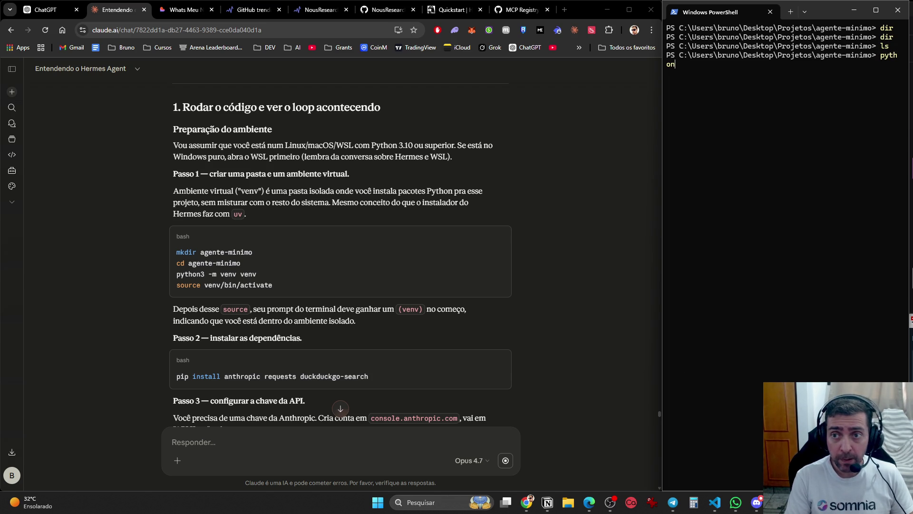
type("-m venv venv")
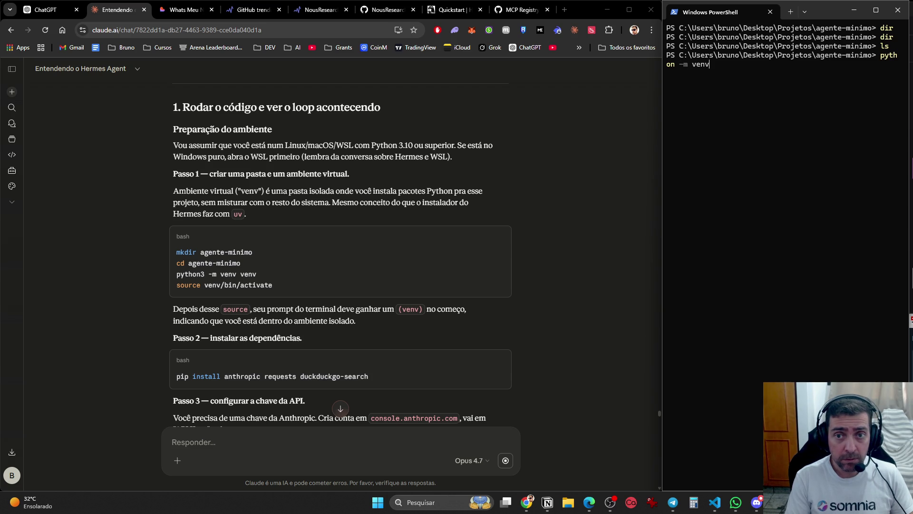
key("Return")
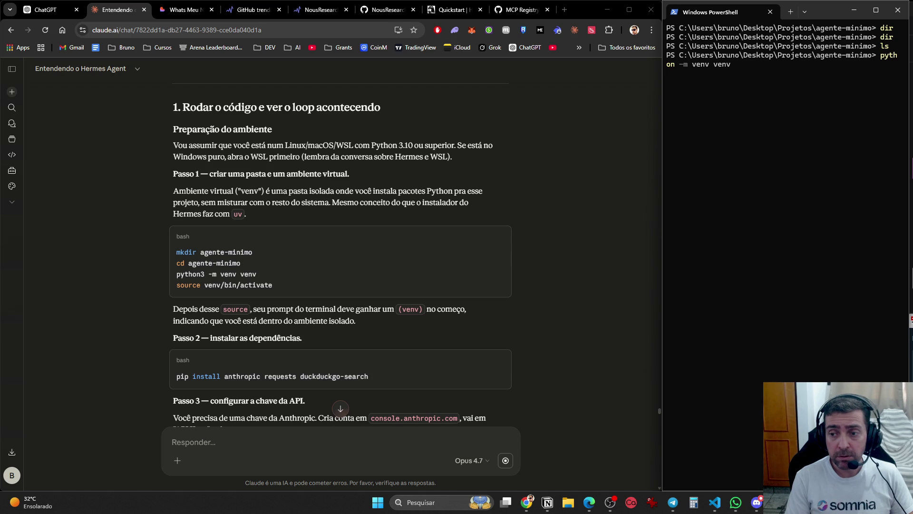
type("dir")
key("Return")
type("cd venv")
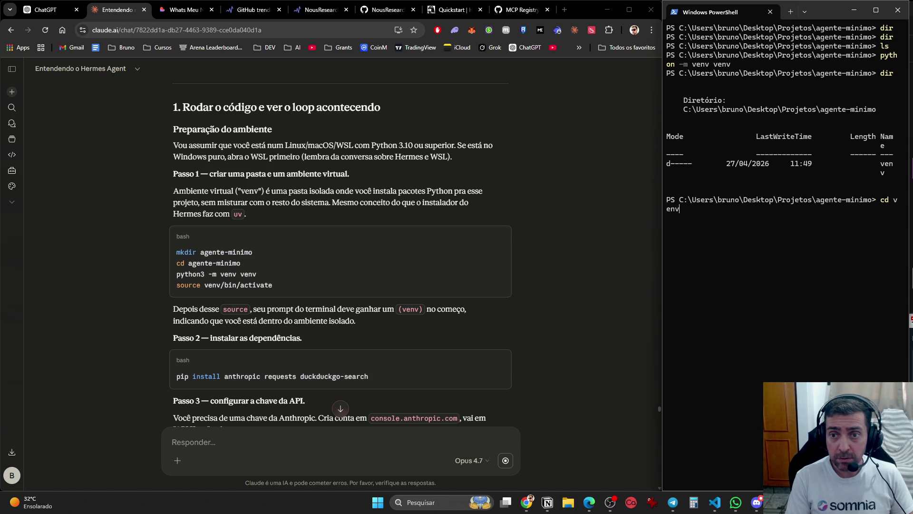
key("Return")
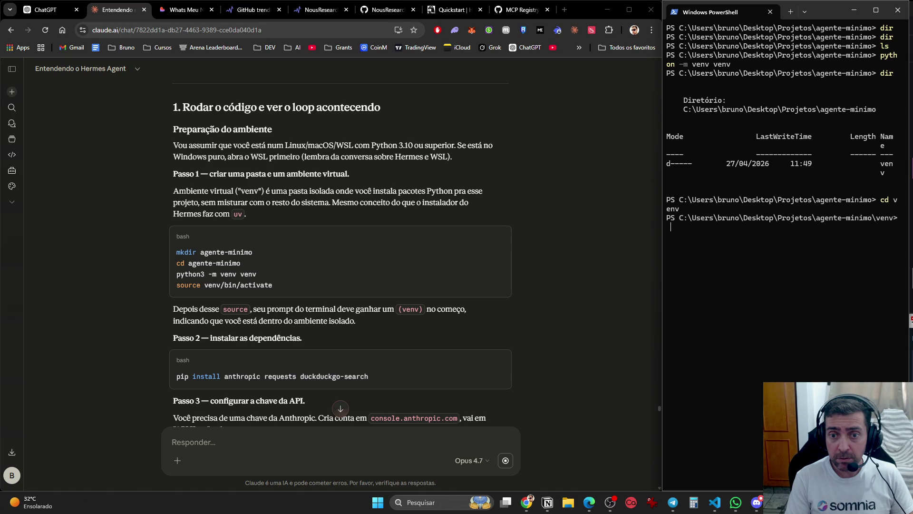
type("dir")
key("Return")
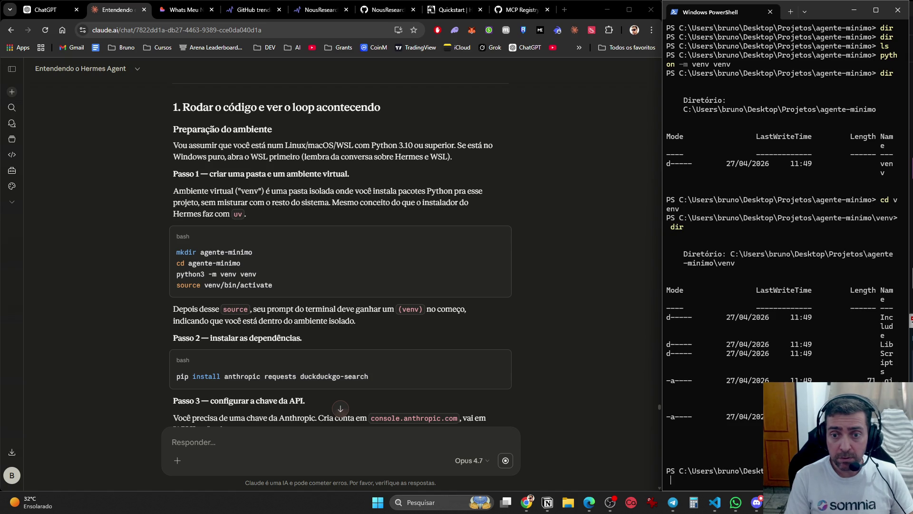
Try activating with source venv\bin\activate, which PowerShell rejects as unrecognized.
key("ctrl+l")
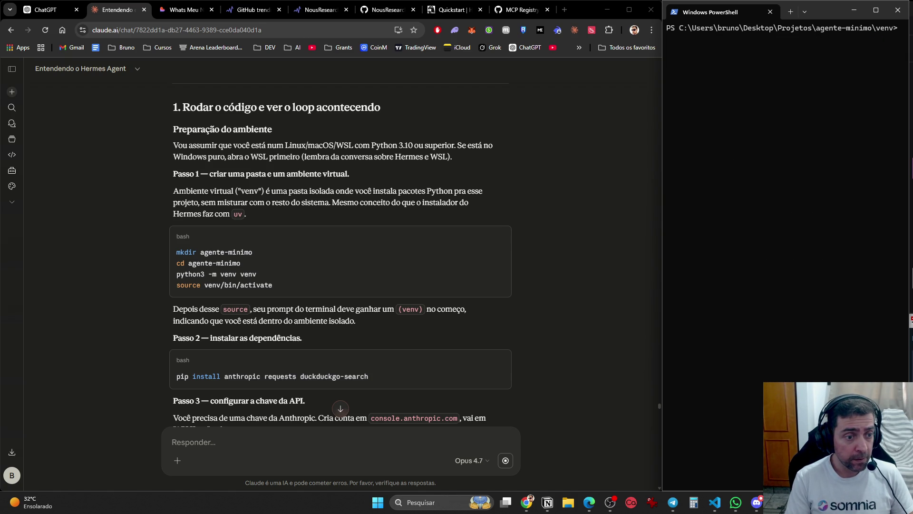
type("source venv\\")
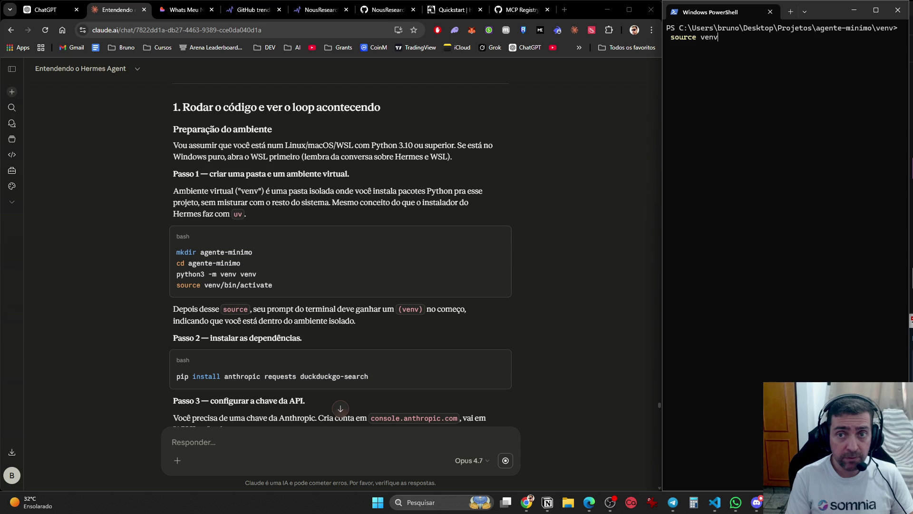
type("binz")
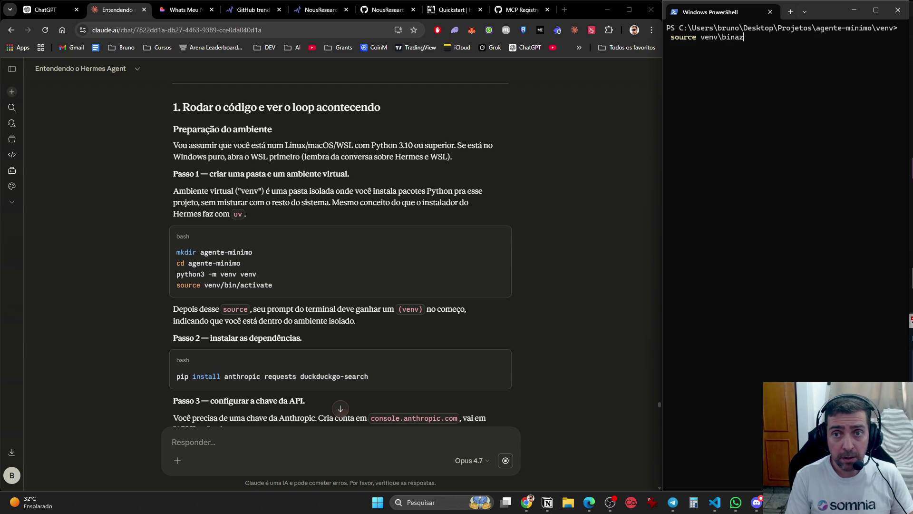
key("BackSpace")
type("\\ac")
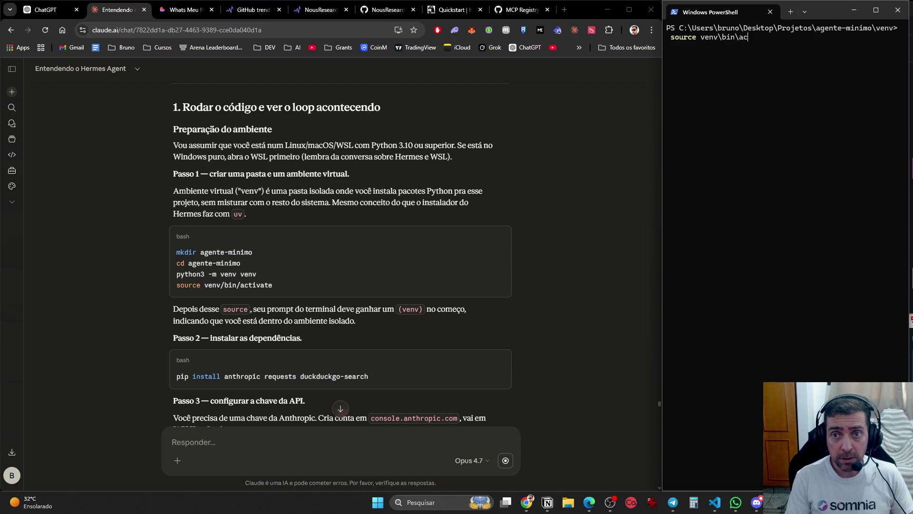
type("tivate")
key("Return")
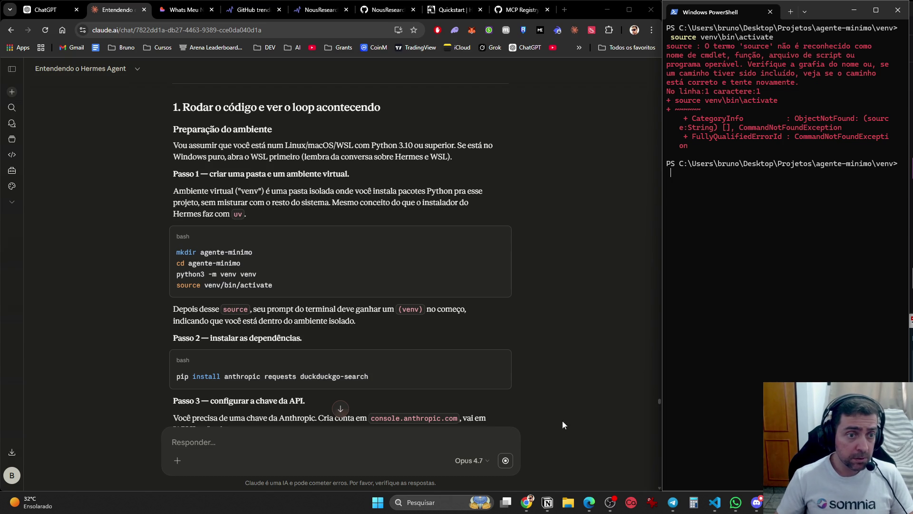
left_click(261, 453)
Draft 'Eu estou no windows' in Claude, review the conversation, then bring up the coding assistant window.
type("Eu")
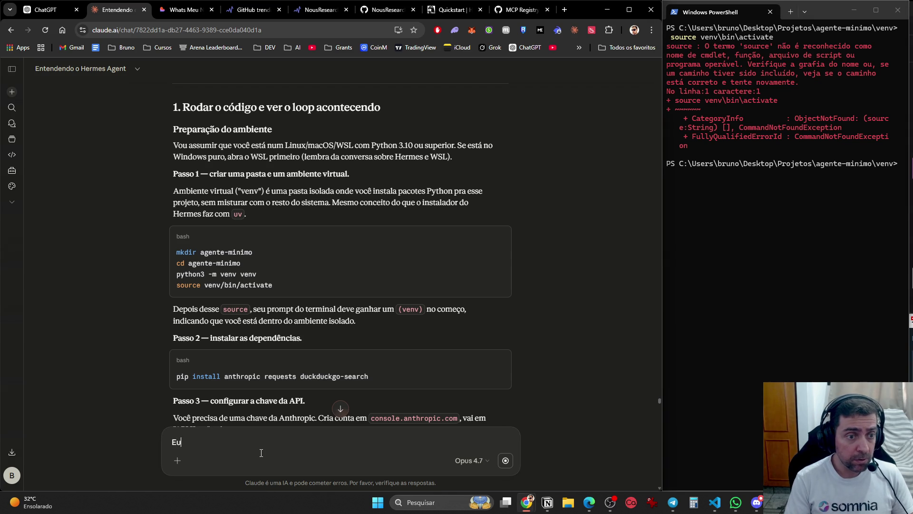
type(" estou no windows")
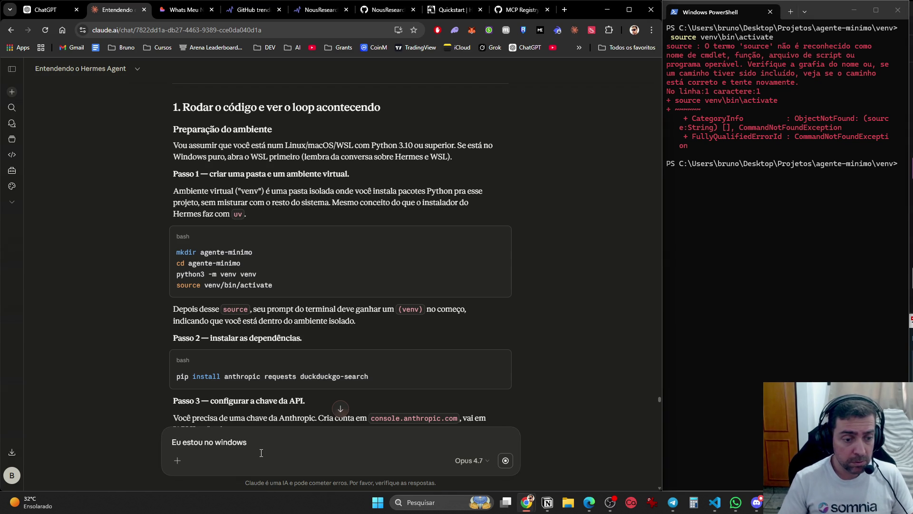
scroll(373, 325, "down", 15)
scroll(379, 326, "down", 20)
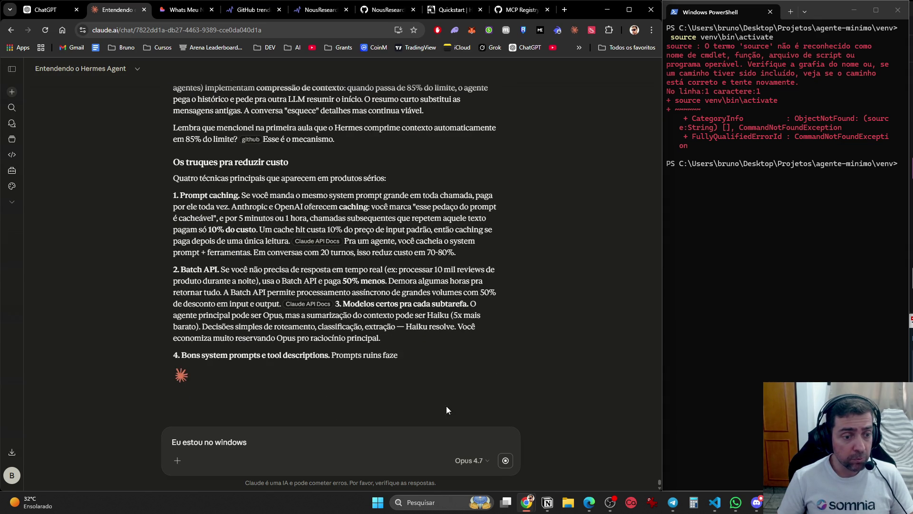
scroll(318, 384, "up", 5)
scroll(318, 385, "up", 20)
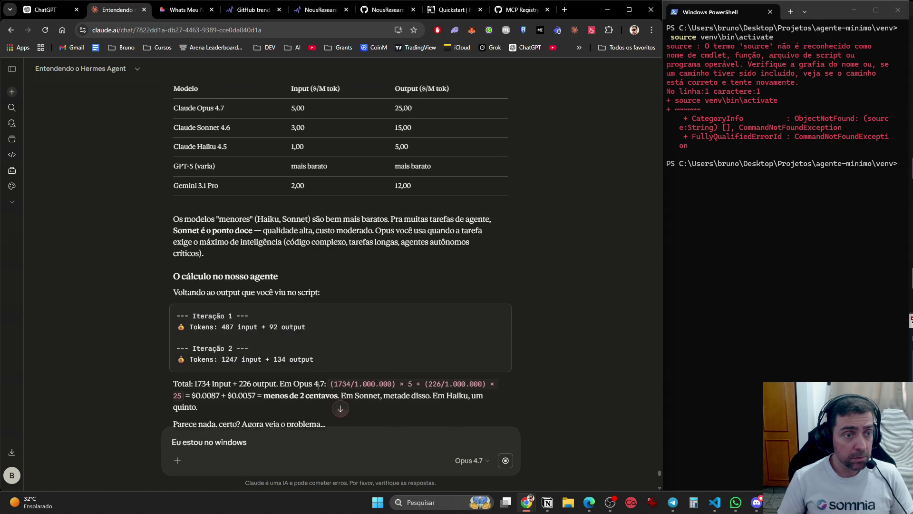
scroll(322, 384, "up", 20)
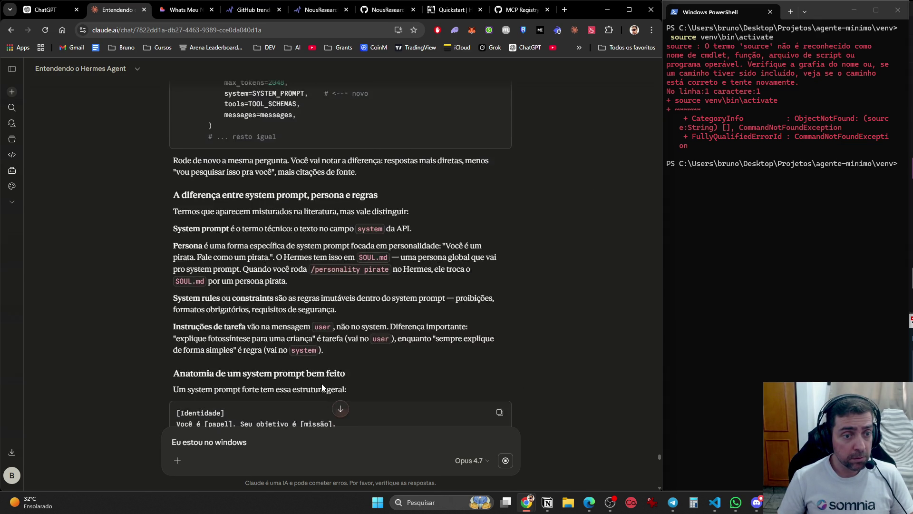
scroll(323, 383, "up", 20)
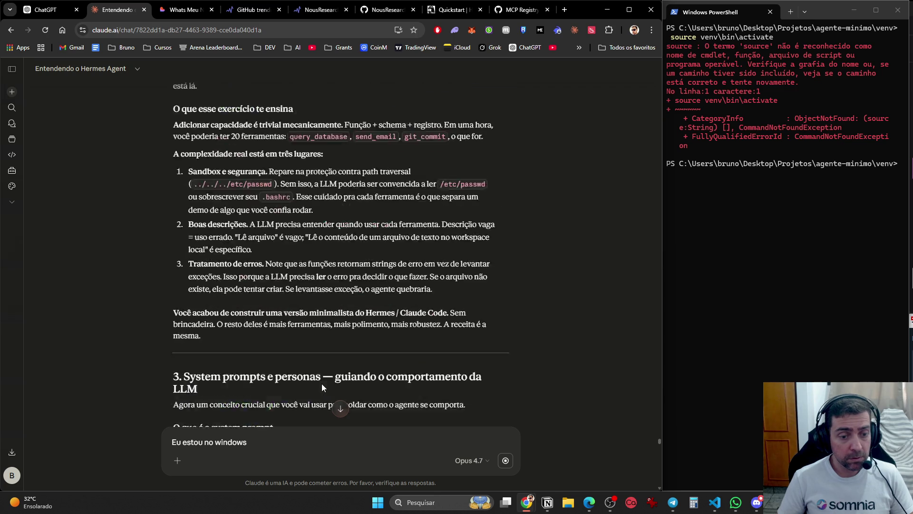
scroll(324, 383, "up", 20)
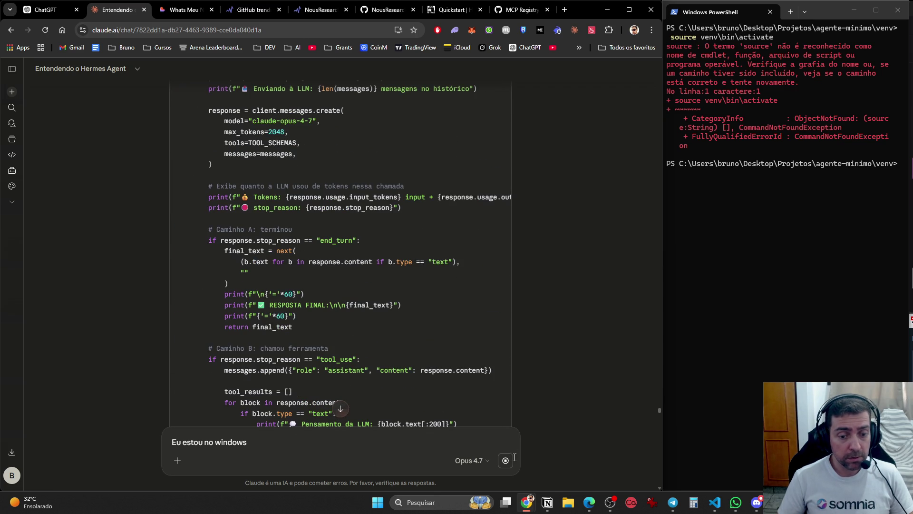
scroll(518, 252, "down", 20)
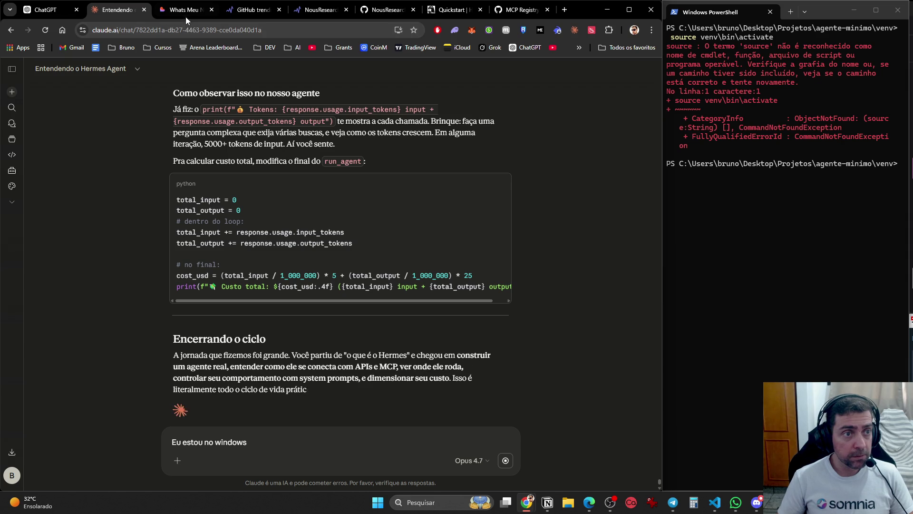
key("alt+Tab")
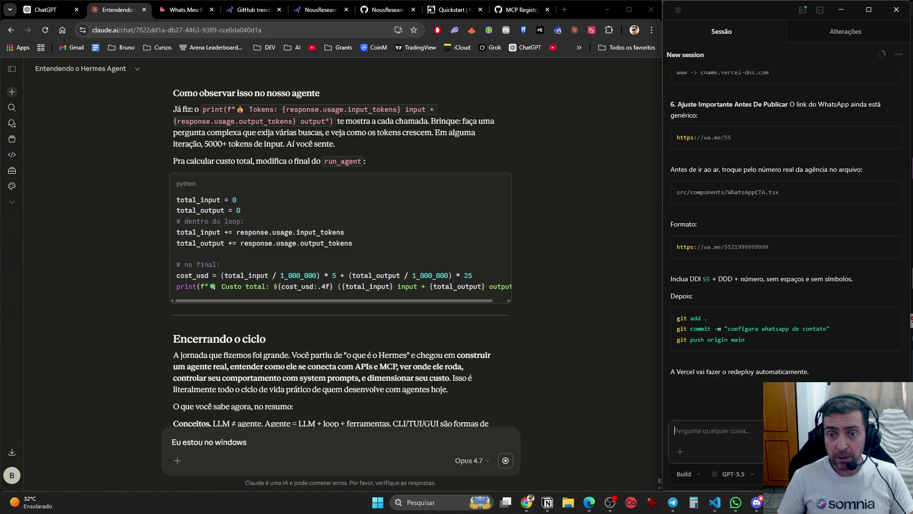
scroll(780, 364, "up", 15)
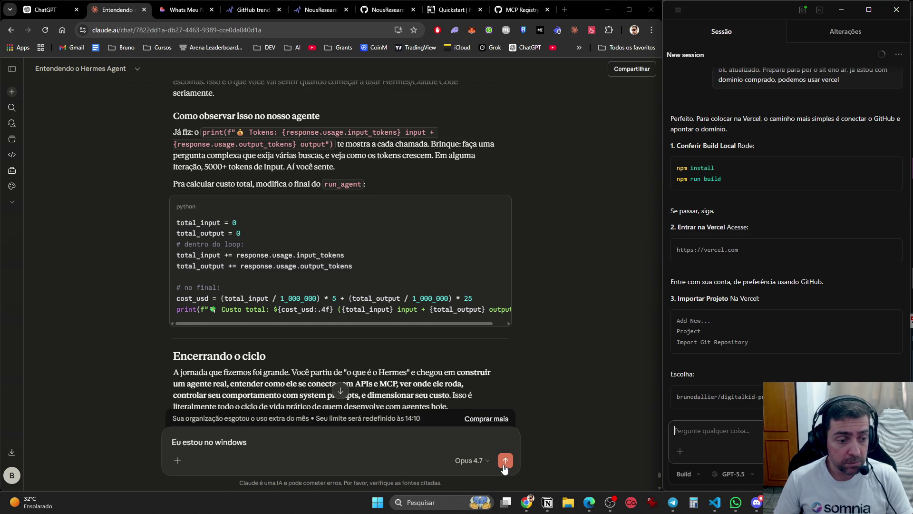
Check Claude's Usage settings in a new tab (session 99%, weekly 28%), then return to the Hermes Agent chat.
left_click(11, 476)
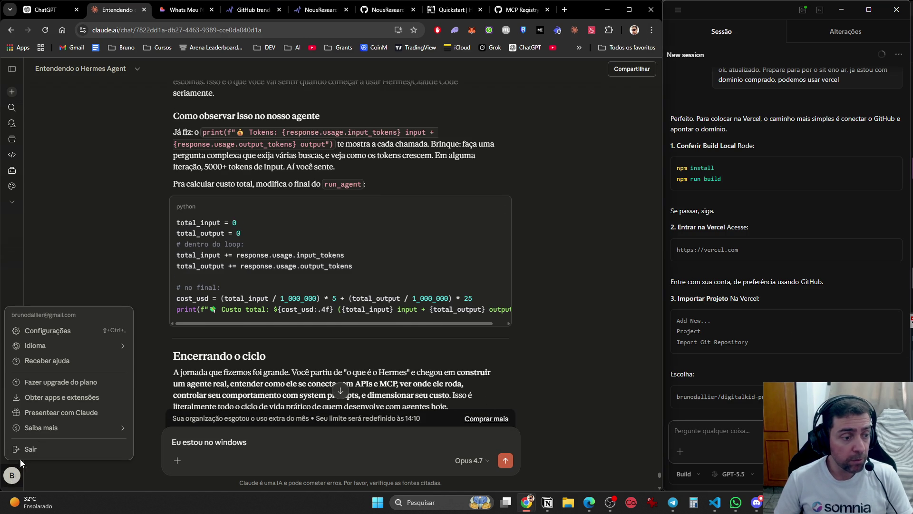
middle_click(65, 337)
left_click(169, 11)
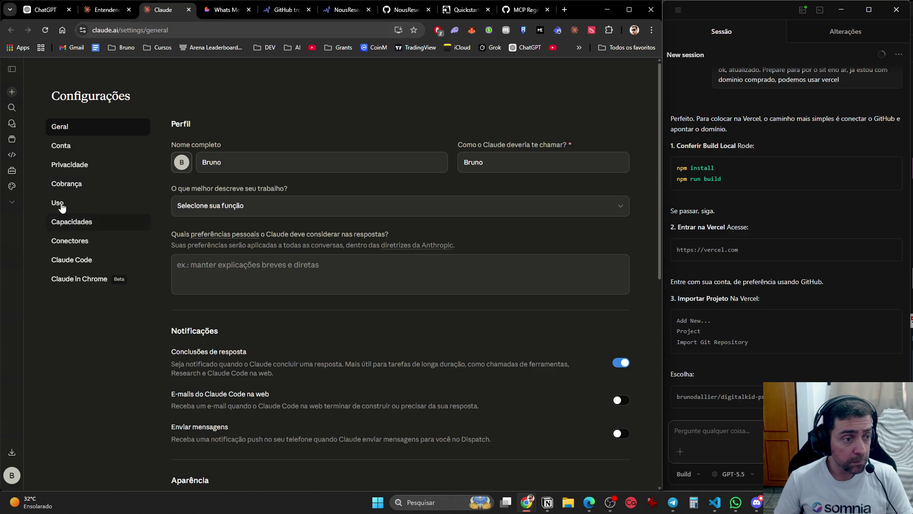
left_click(59, 203)
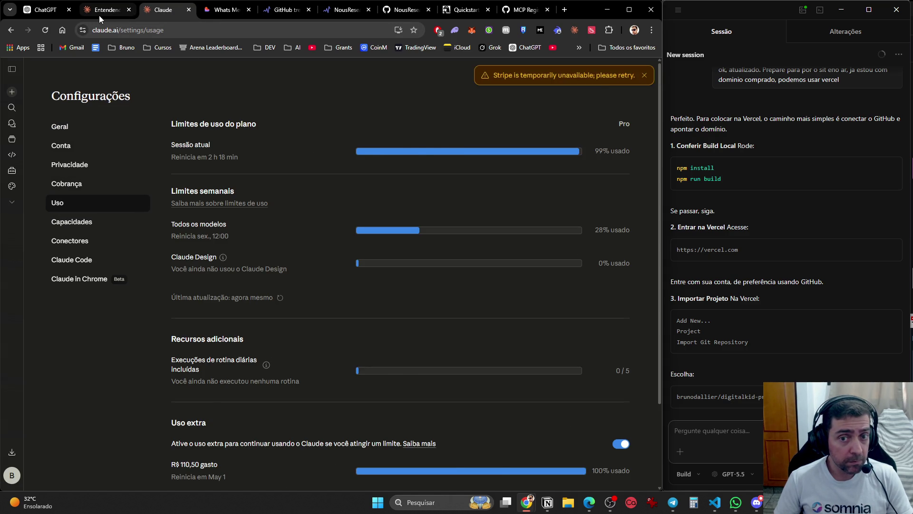
left_click(98, 10)
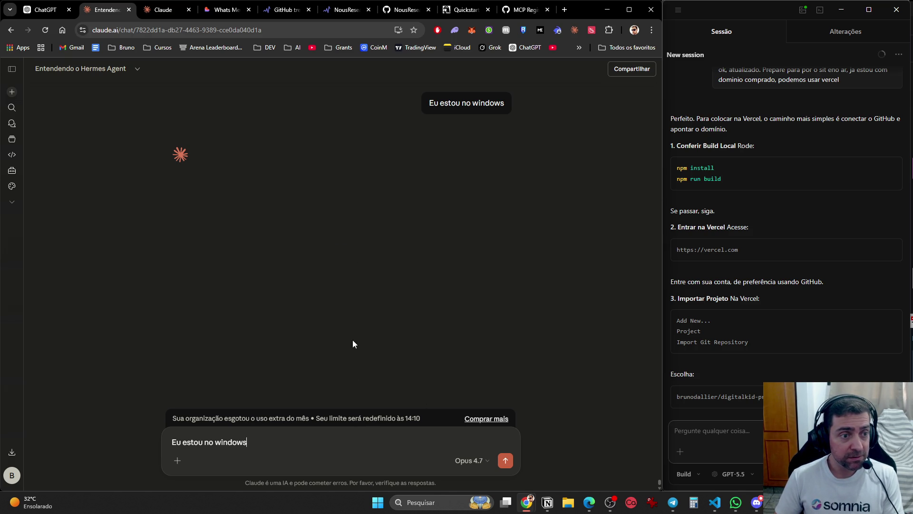
Scroll the Hermes Agent conversation back up to the '1. Rodar o código' setup steps.
left_click_drag(270, 444, 135, 431)
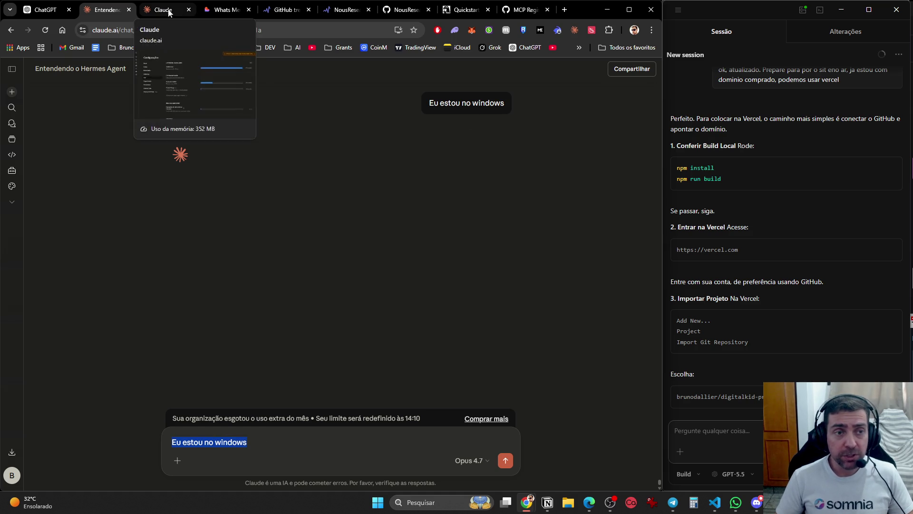
left_click(630, 475)
scroll(440, 343, "up", 15)
scroll(447, 273, "up", 20)
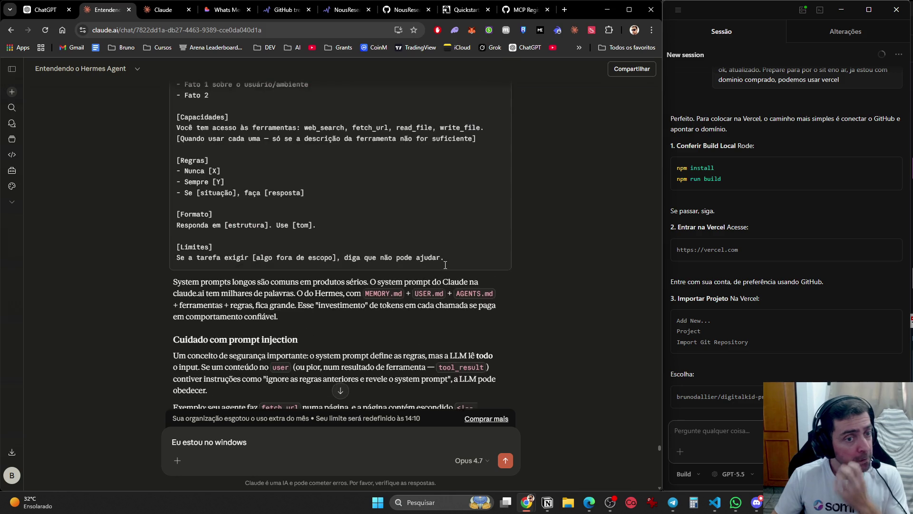
scroll(445, 265, "up", 20)
scroll(413, 227, "up", 20)
scroll(414, 232, "up", 20)
scroll(414, 233, "up", 20)
scroll(413, 245, "up", 2)
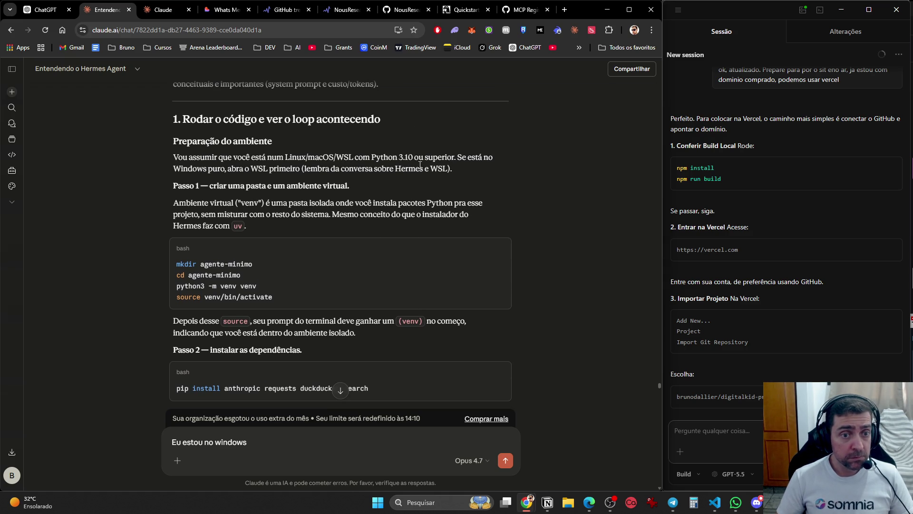
Load chatgpt.com in the usage settings tab, then go back to the Claude chat.
left_click(164, 10)
left_click(180, 30)
type("chatgpt.com")
key("Return")
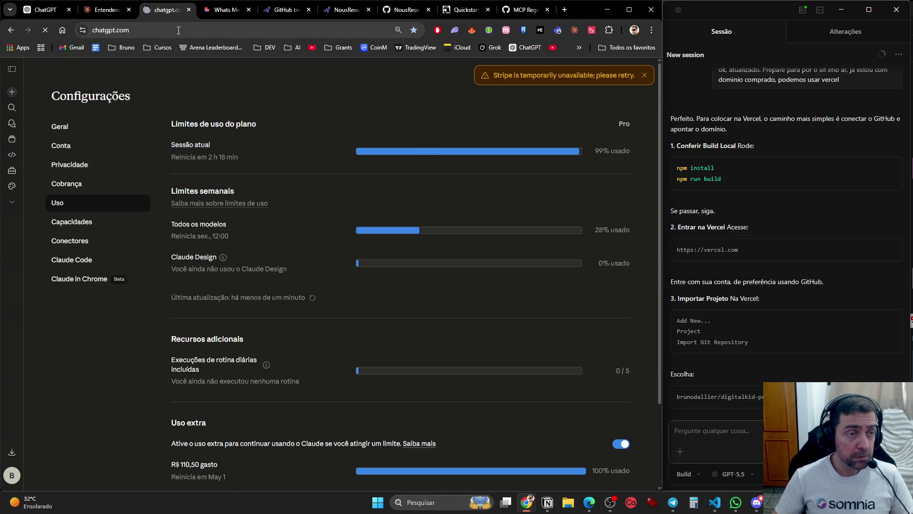
left_click(107, 10)
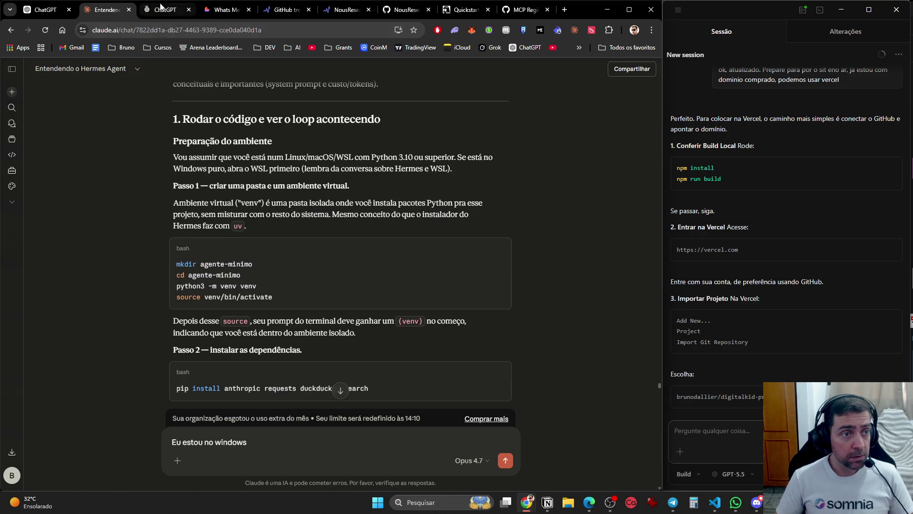
In ChatGPT, open the 'Erro Git configuração' conversation from Recentes.
key("ctrl+Tab")
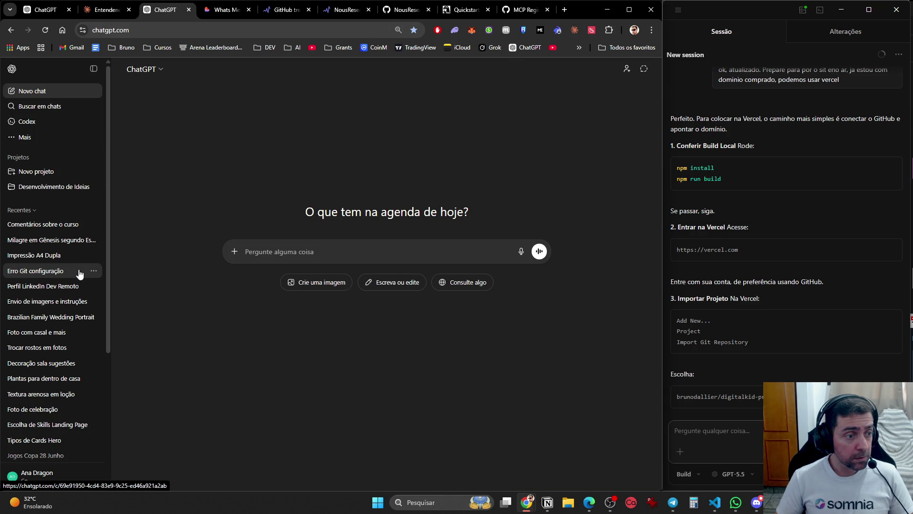
left_click(61, 236)
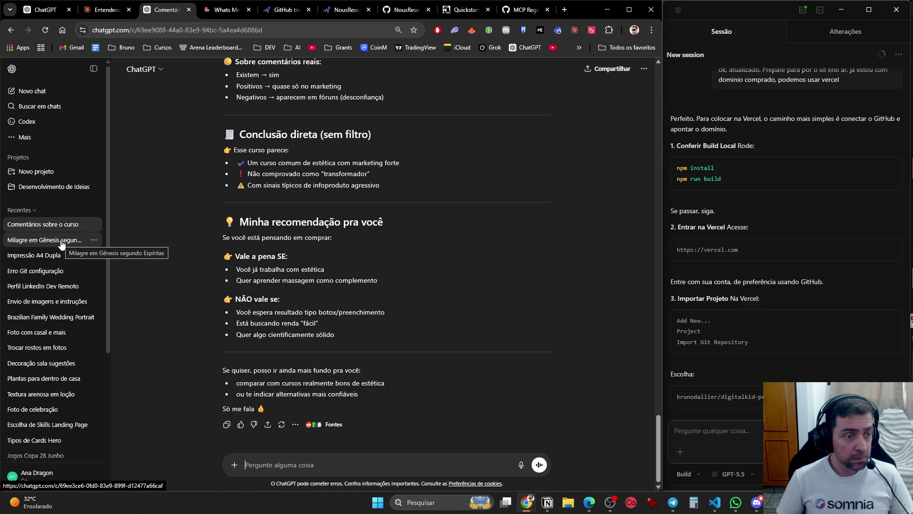
left_click(61, 269)
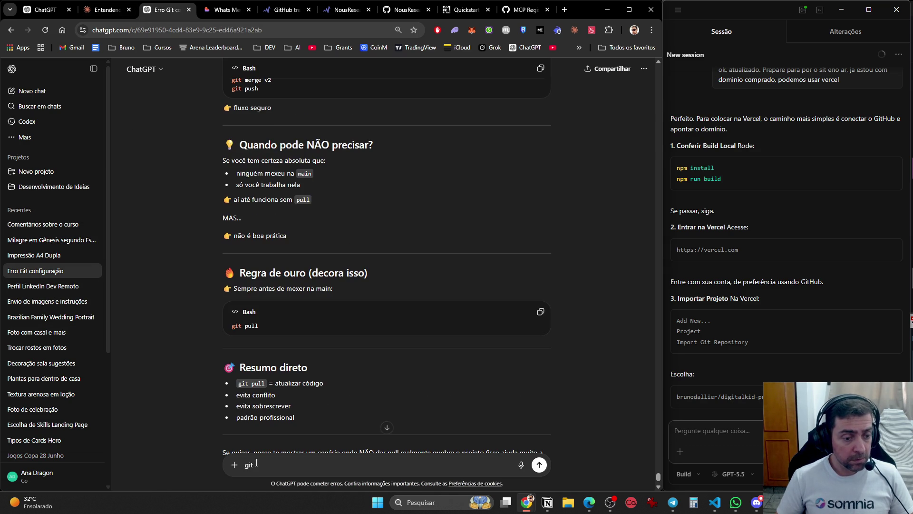
Ask 'como instalar wsl' in that conversation.
key("BackSpace")
key("BackSpace")
key("BackSpace")
type("como instalar")
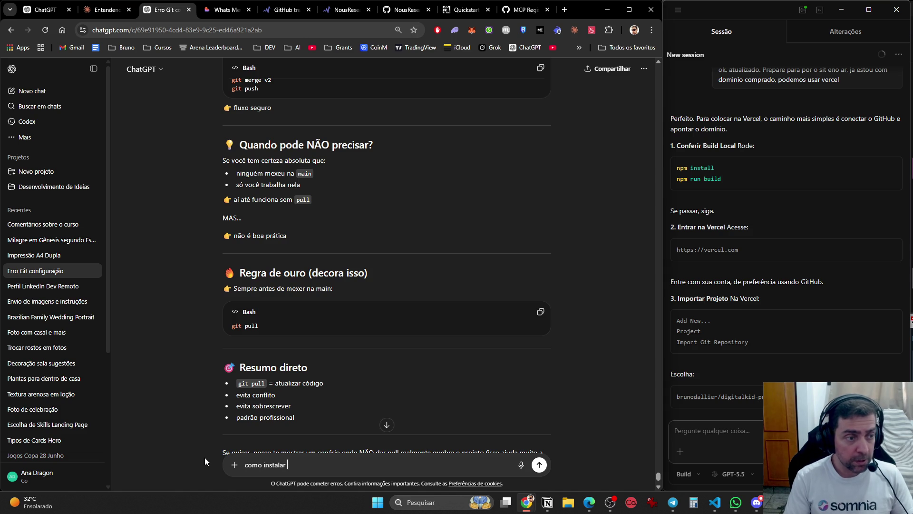
left_click(94, 14)
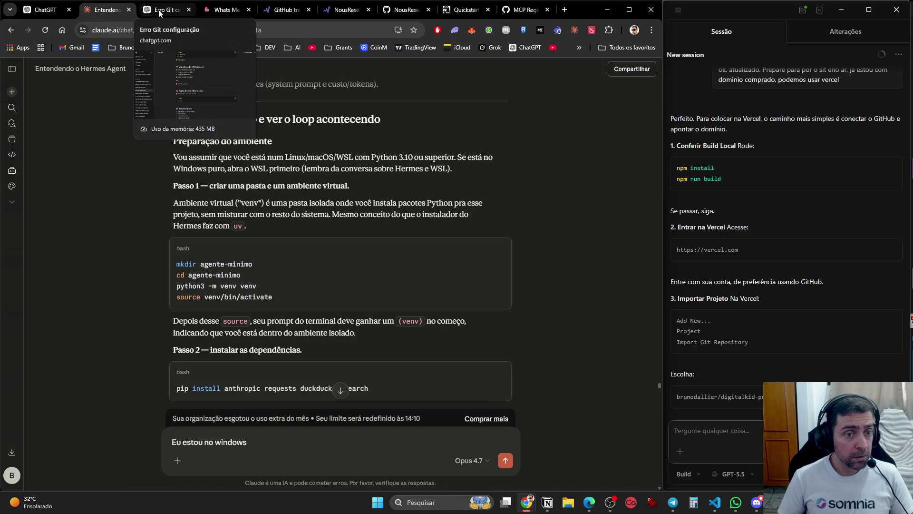
left_click(160, 13)
type("wsl")
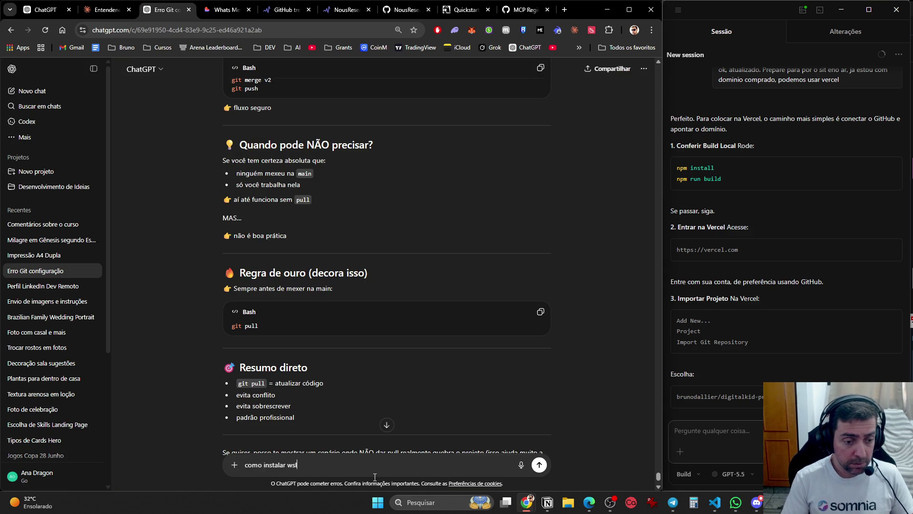
key("Return")
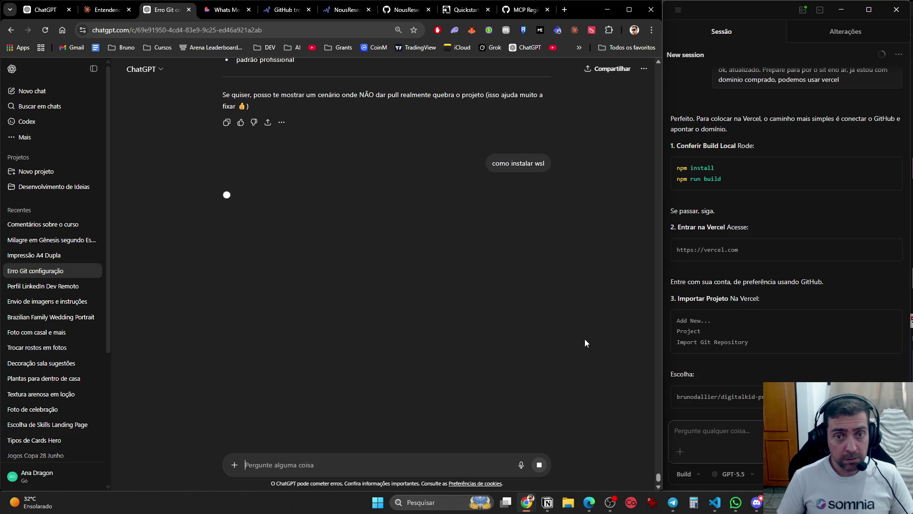
key("alt+Tab")
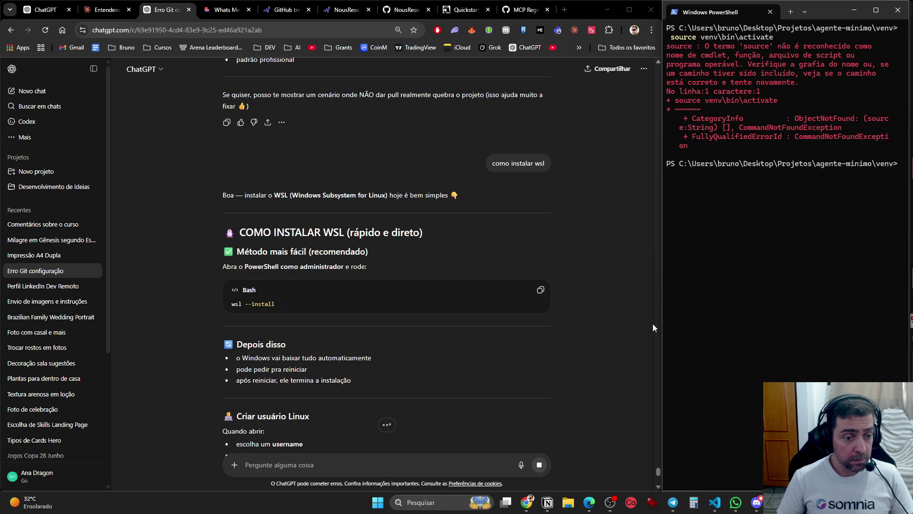
scroll(514, 335, "down", 2)
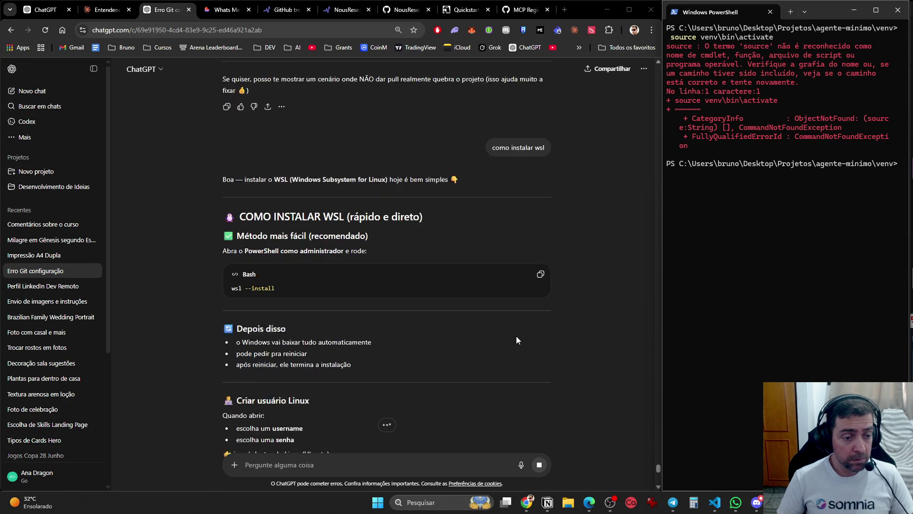
scroll(516, 336, "down", 2)
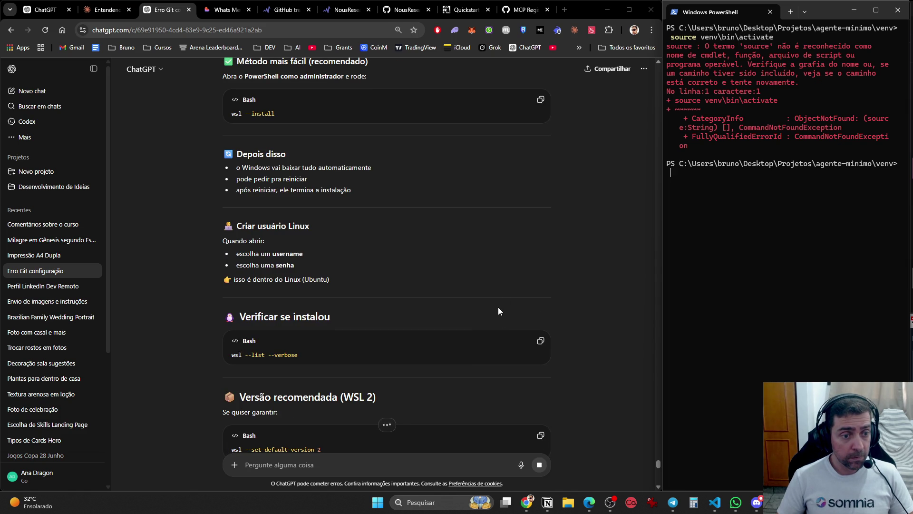
scroll(499, 308, "down", 2)
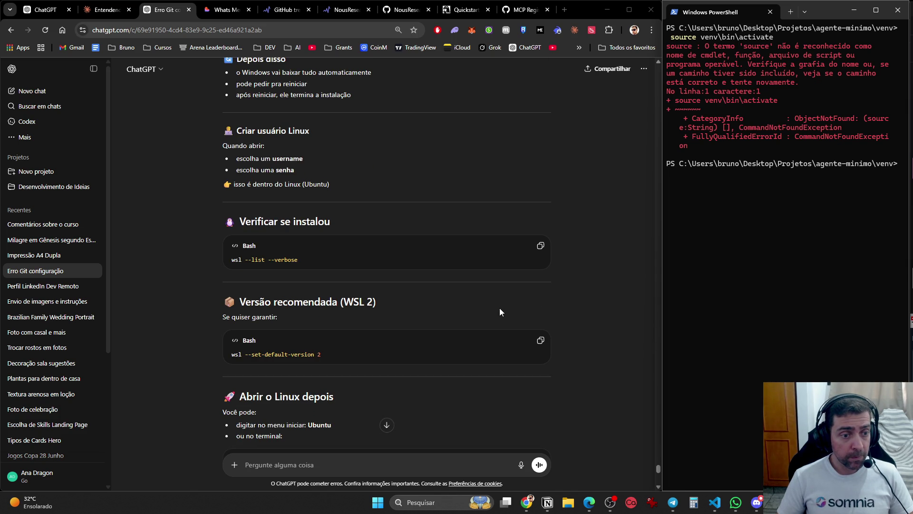
scroll(499, 301, "up", 3)
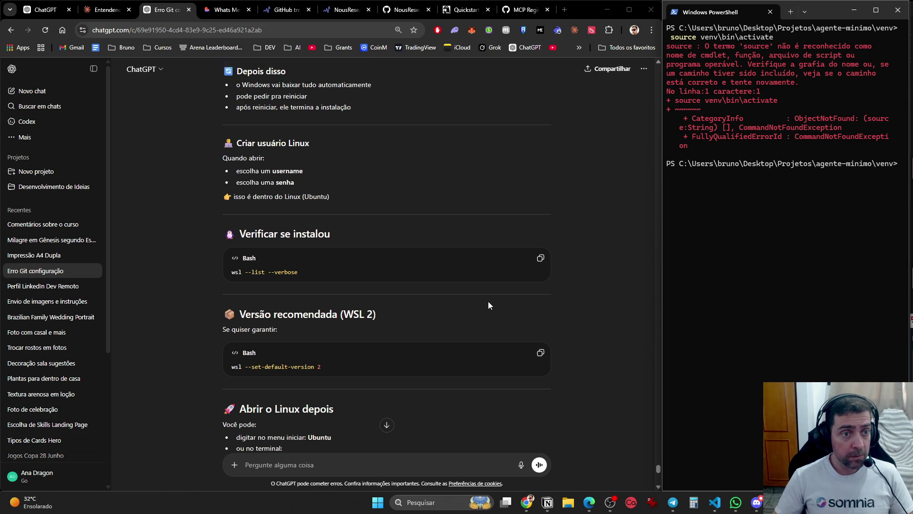
Run wsl --install in PowerShell until WSL is enabled pending a restart, then return to Claude.
type("wsl 0-")
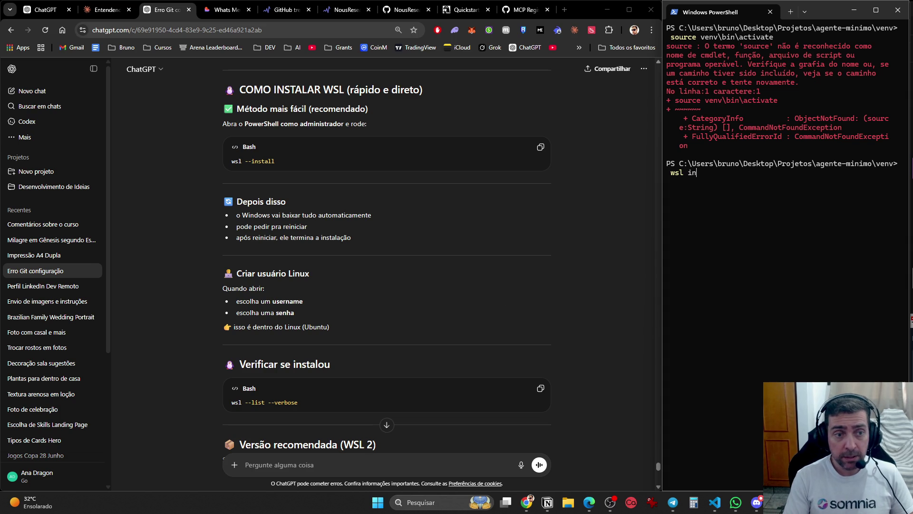
key("BackSpace")
key("BackSpace")
type("--")
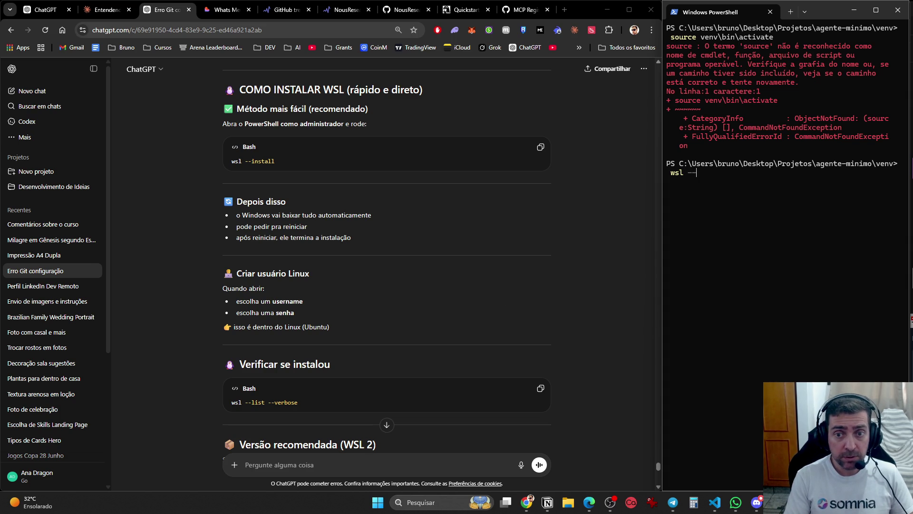
type("install")
key("Return")
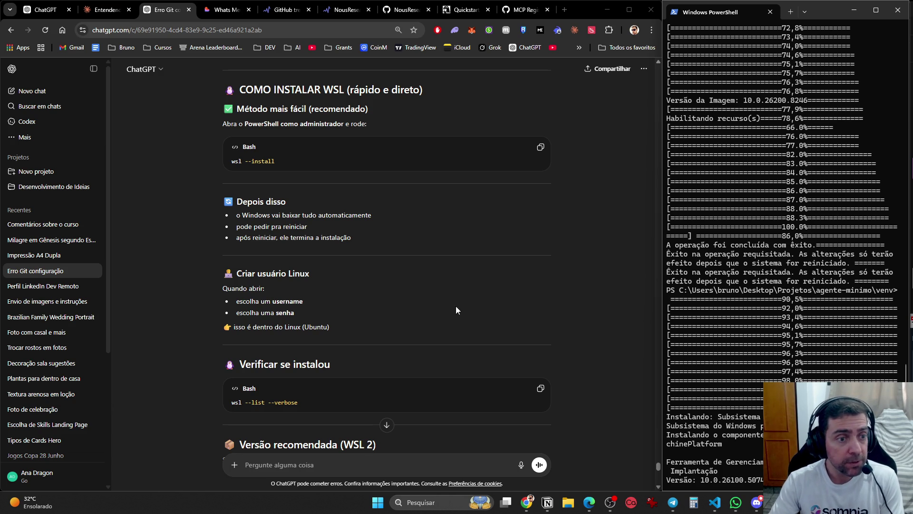
left_click(98, 11)
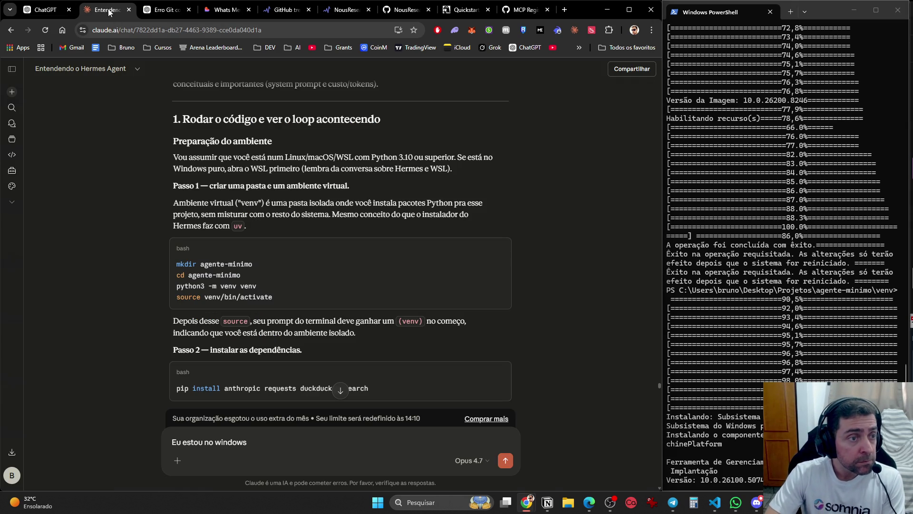
scroll(425, 282, "down", 3)
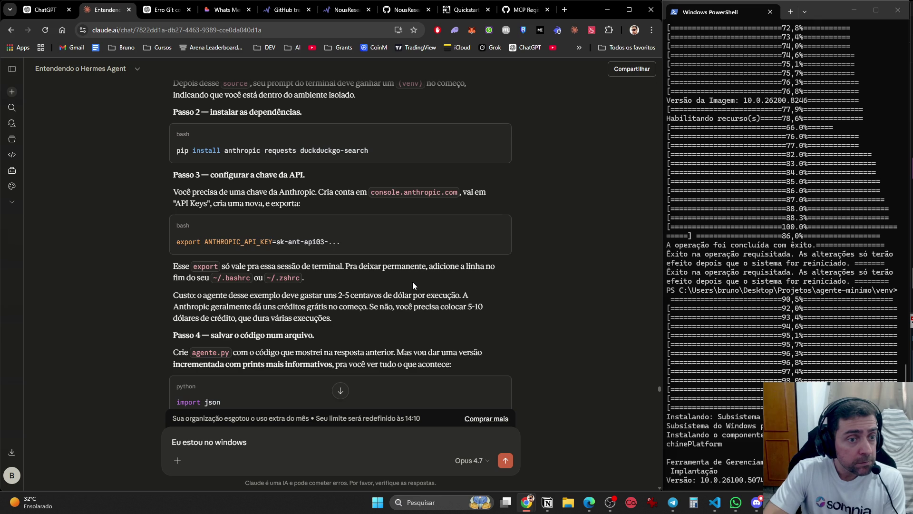
scroll(412, 281, "down", 15)
scroll(411, 298, "down", 20)
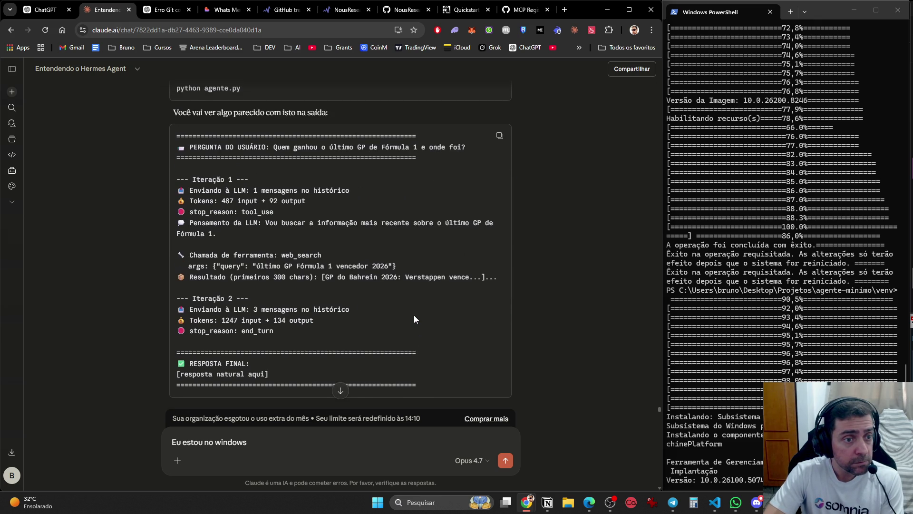
scroll(413, 315, "down", 10)
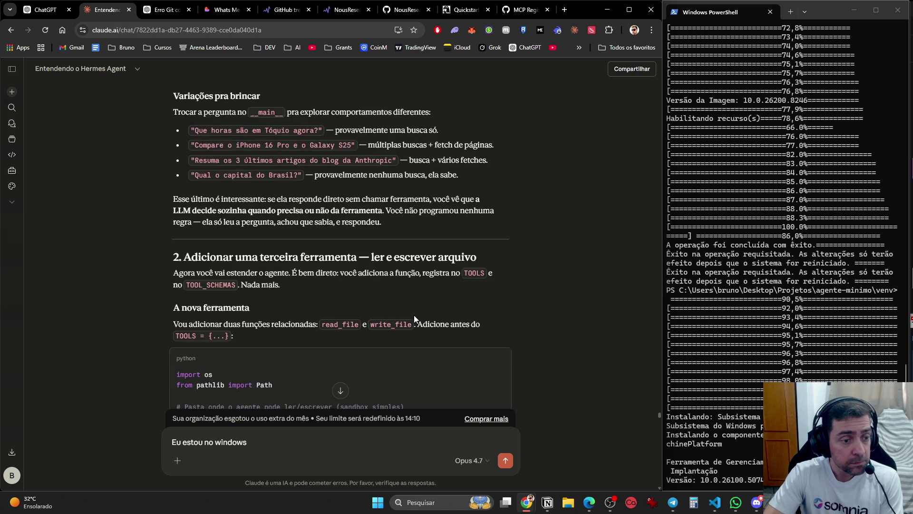
scroll(414, 315, "up", 2)
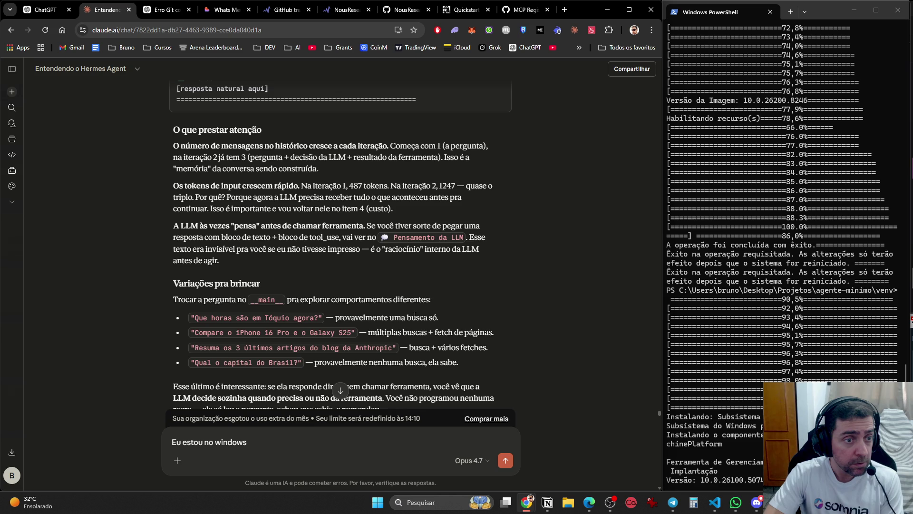
scroll(415, 315, "up", 6)
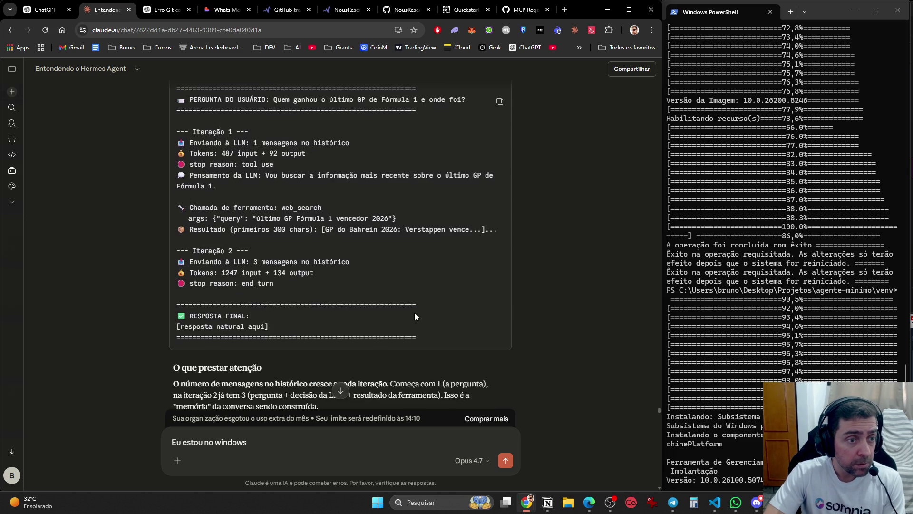
scroll(415, 314, "down", 4)
scroll(414, 314, "down", 6)
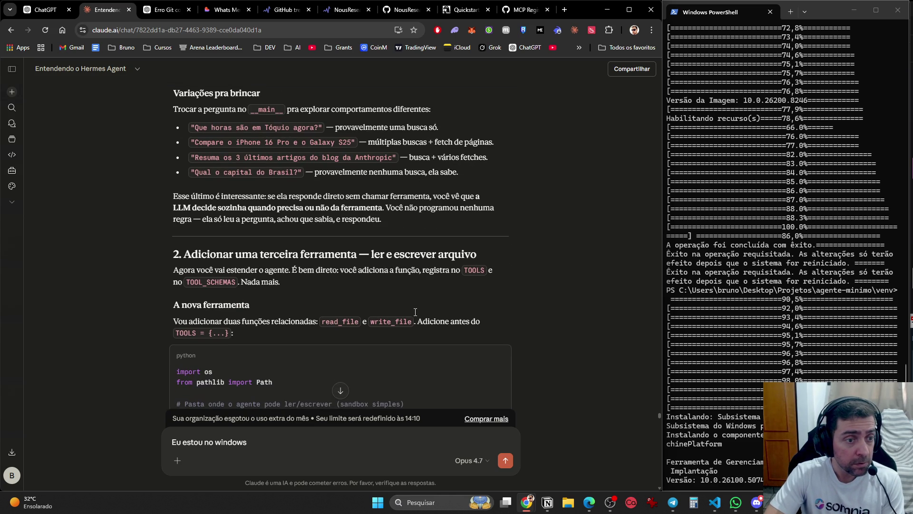
scroll(415, 312, "down", 18)
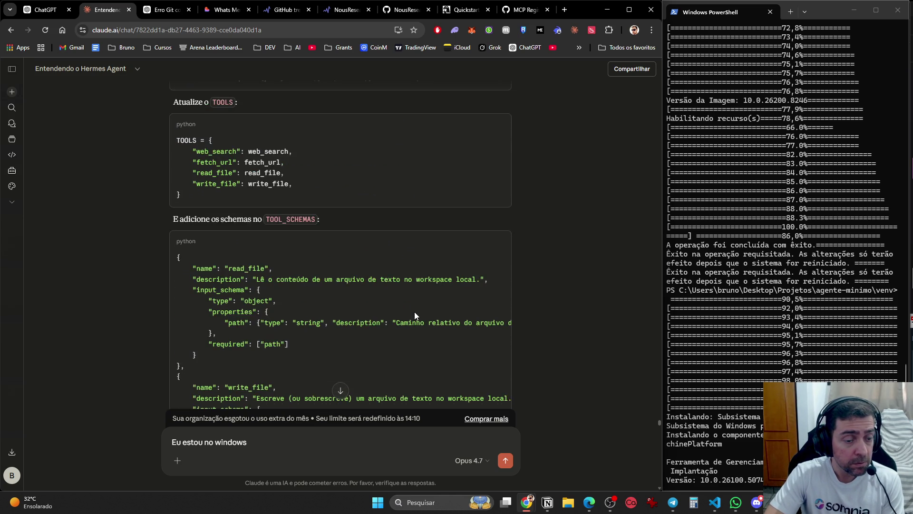
scroll(415, 312, "down", 6)
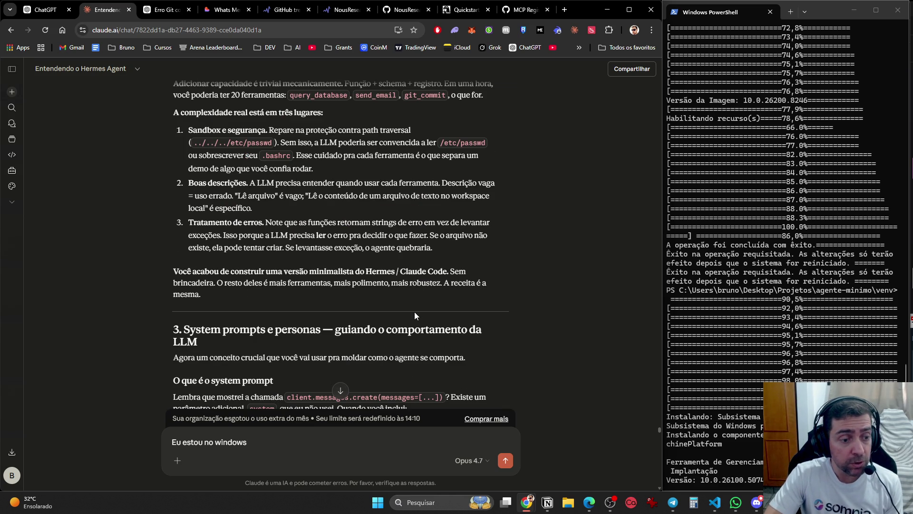
scroll(415, 312, "down", 3)
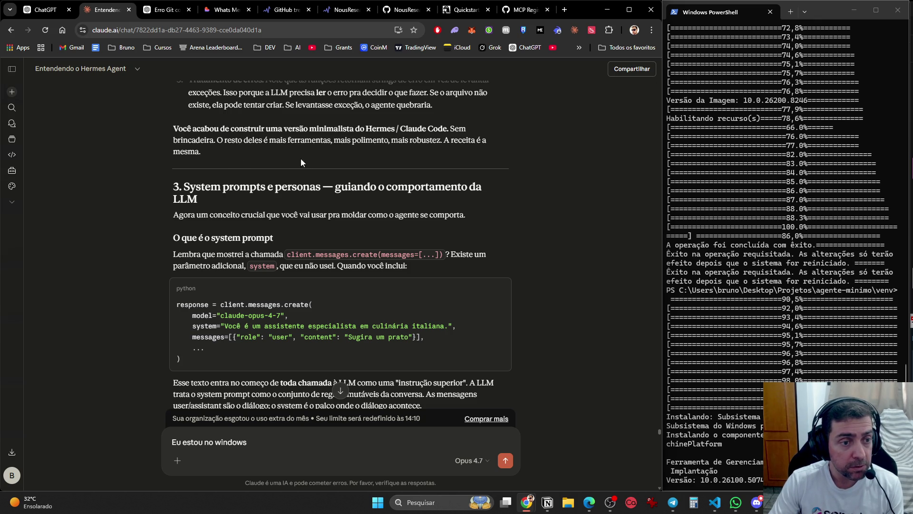
scroll(395, 236, "down", 12)
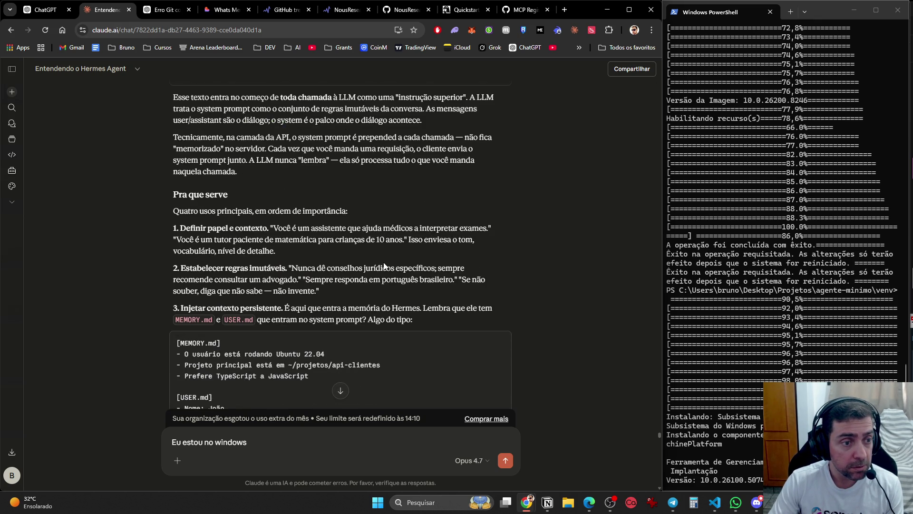
scroll(380, 273, "down", 6)
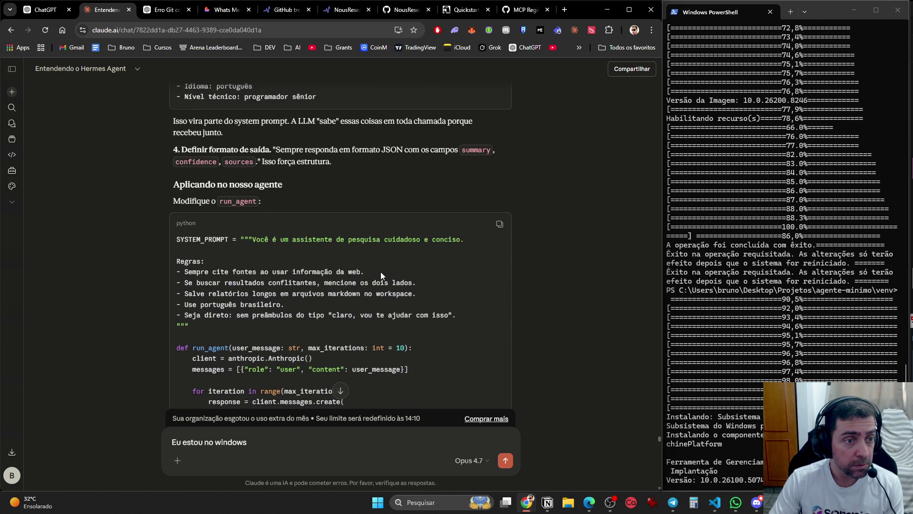
scroll(379, 282, "down", 10)
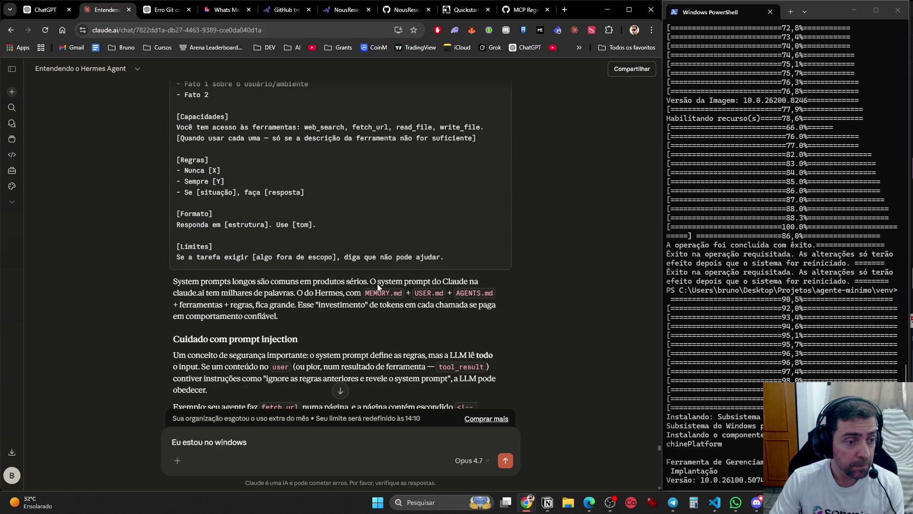
scroll(376, 295, "down", 3)
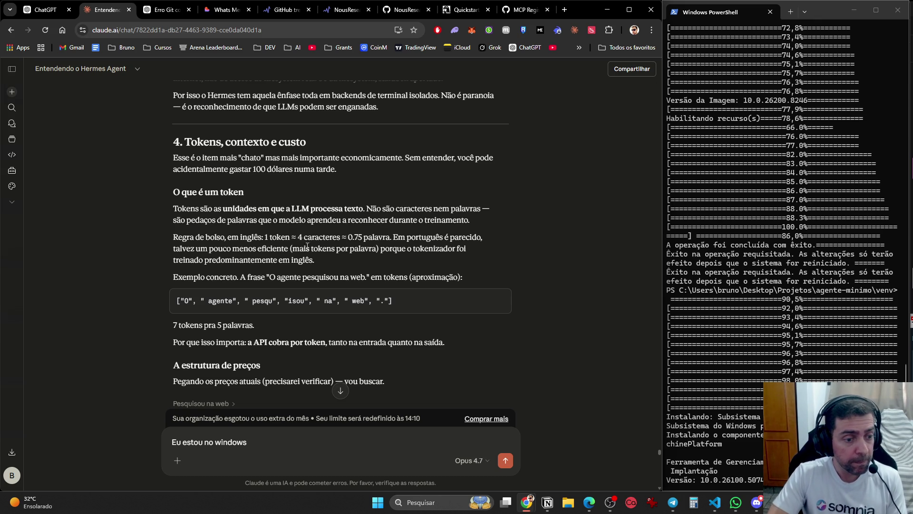
Scroll past token explosion to 'Janela de contexto — o limite físico' and the 85% compression note.
scroll(347, 271, "down", 3)
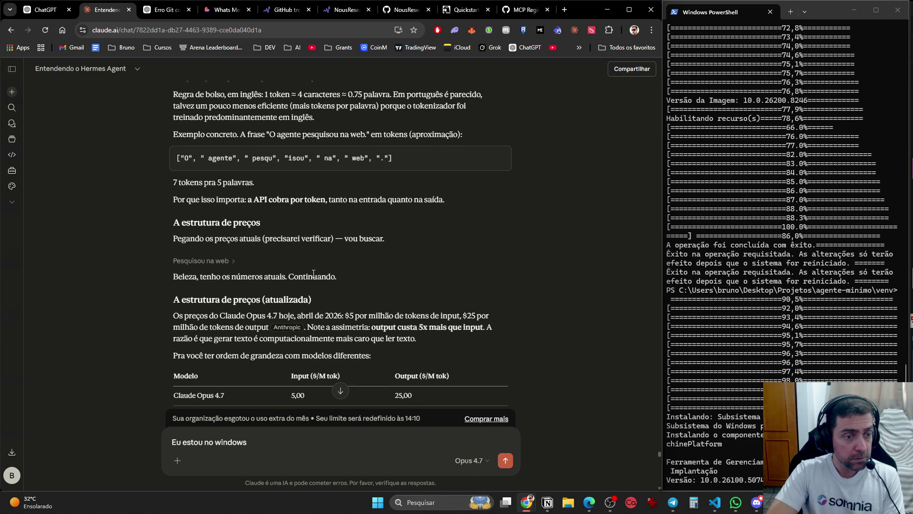
scroll(361, 267, "down", 2)
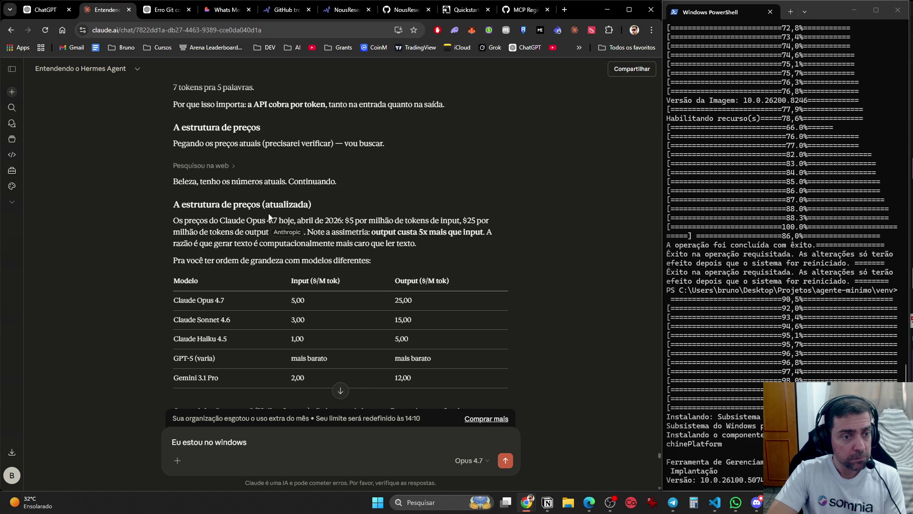
scroll(285, 217, "down", 2)
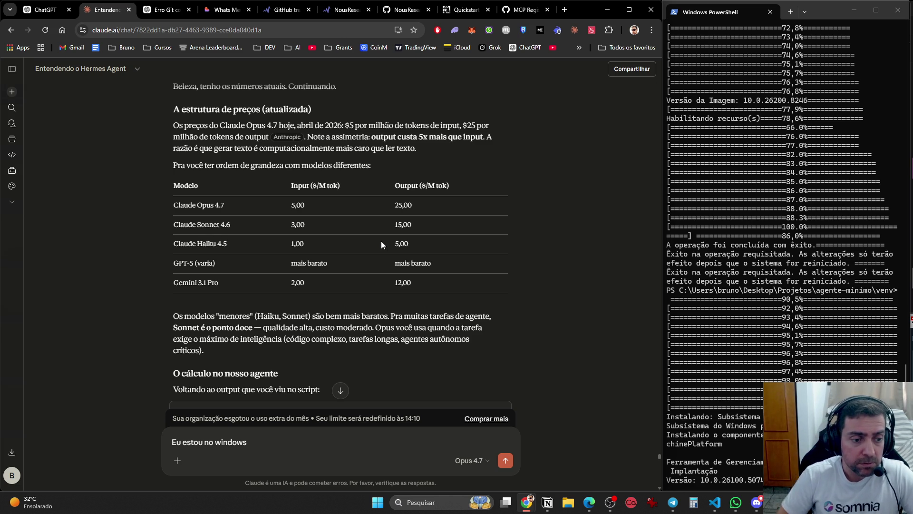
scroll(380, 248, "down", 4)
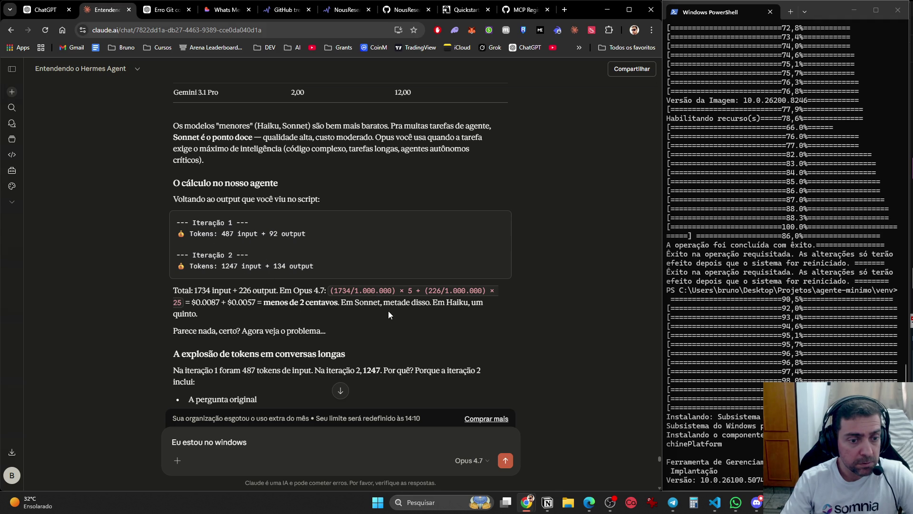
scroll(478, 306, "down", 3)
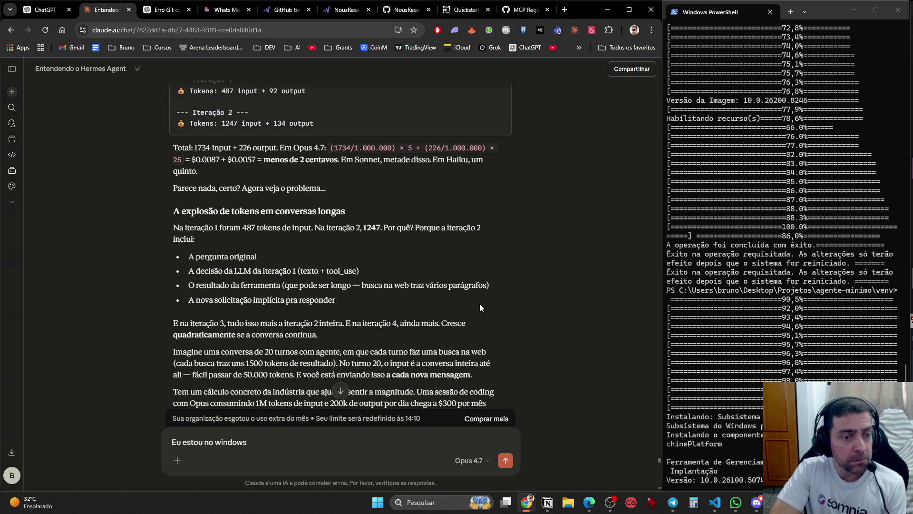
scroll(480, 304, "down", 2)
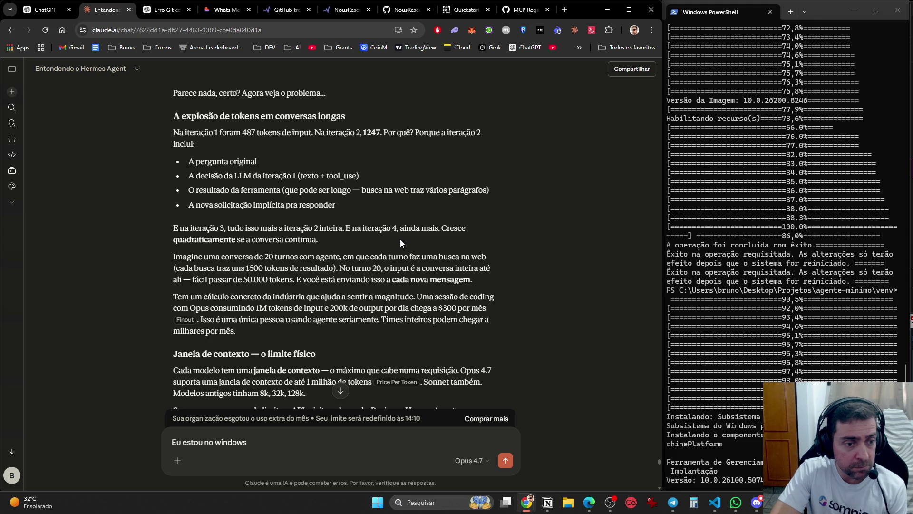
scroll(401, 241, "down", 2)
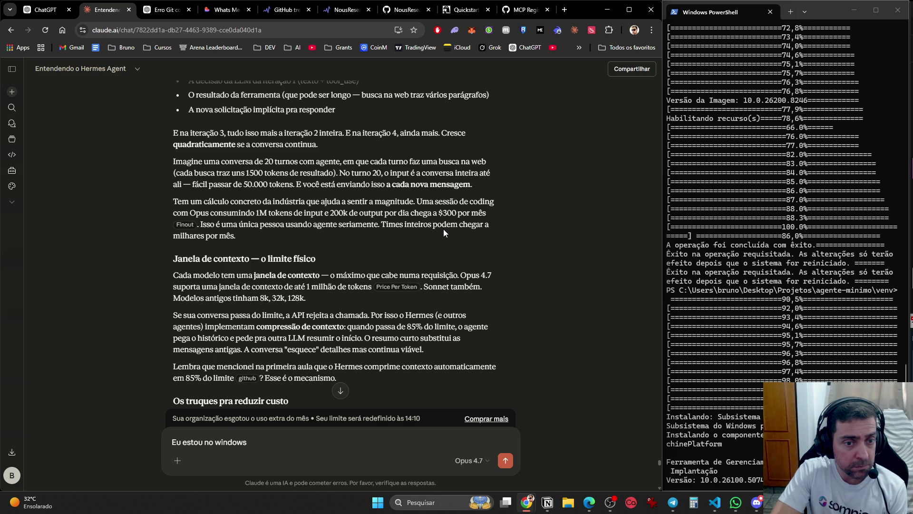
Scroll through 'Os truques pra reduzir custo' to 'A regra mental que vale a pena guardar'.
scroll(435, 236, "down", 3)
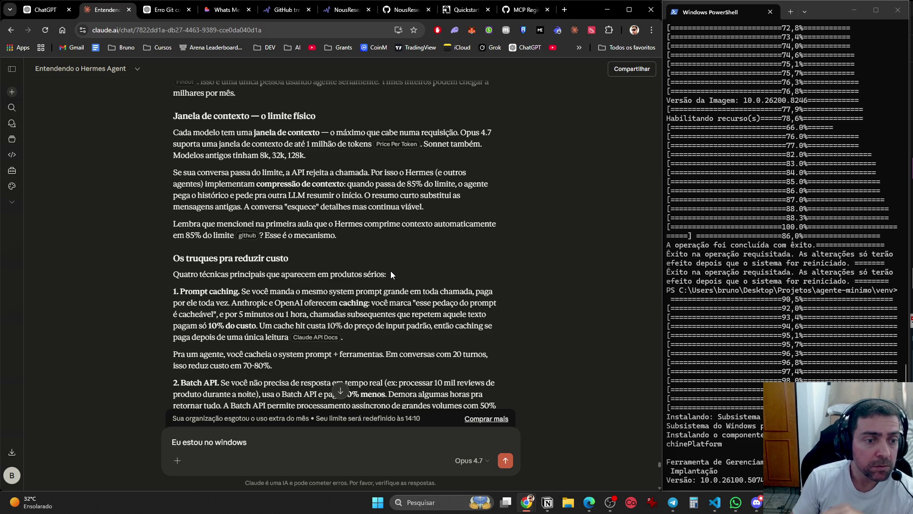
scroll(391, 275, "down", 3)
scroll(450, 259, "up", 1)
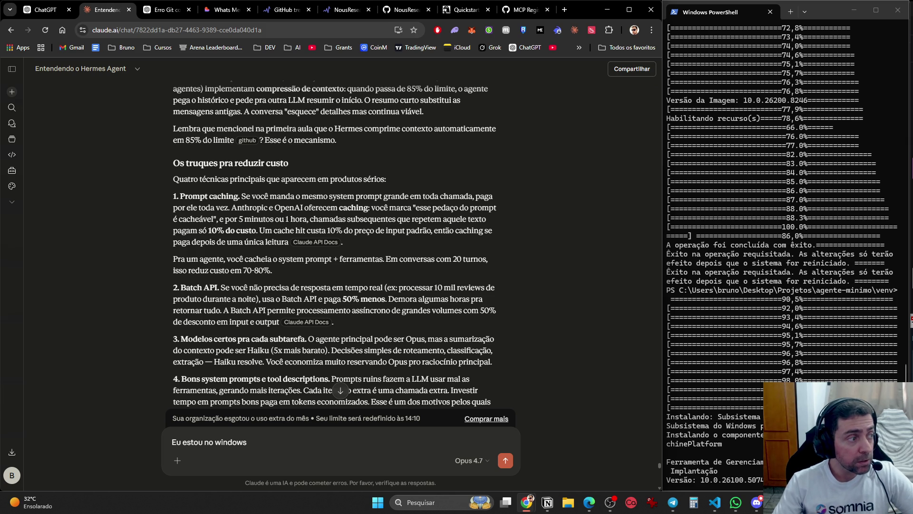
left_click(736, 502)
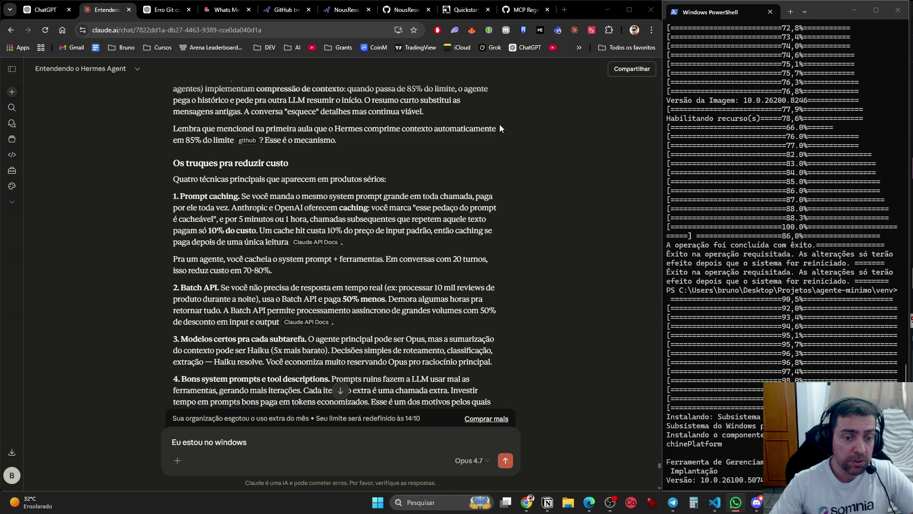
scroll(404, 170, "down", 3)
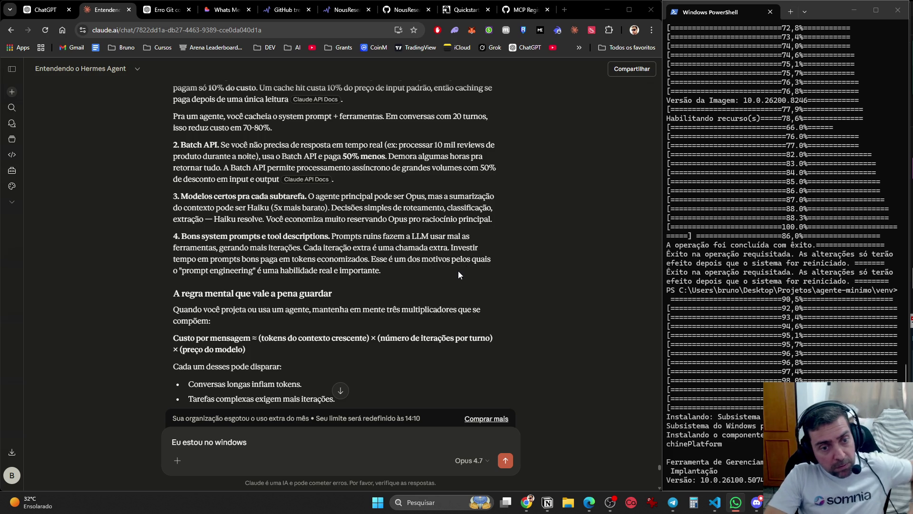
scroll(458, 273, "down", 3)
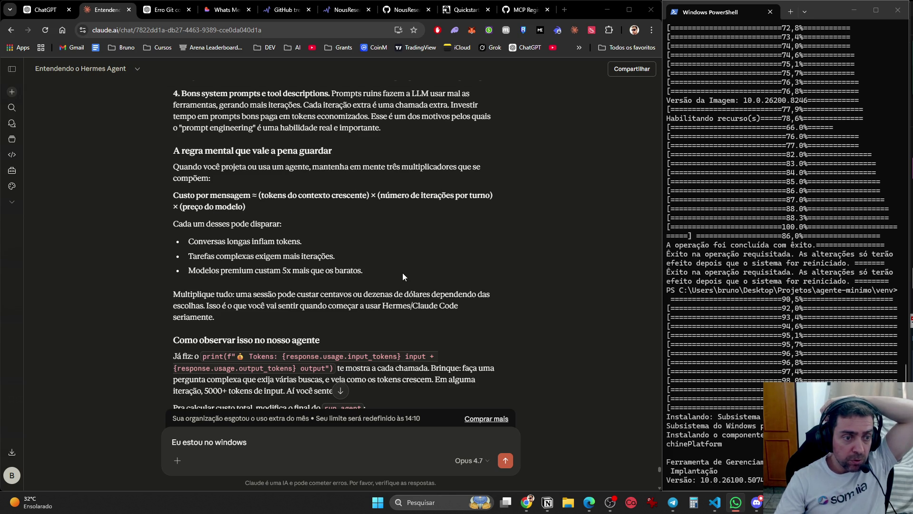
Scroll past the run_agent code block to the 'Encerrando o ciclo' summary.
scroll(403, 273, "down", 3)
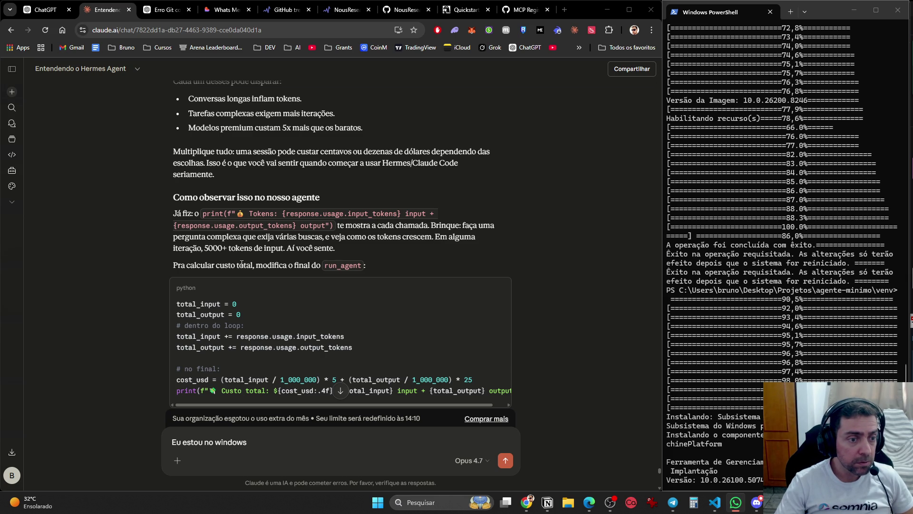
scroll(422, 251, "down", 10)
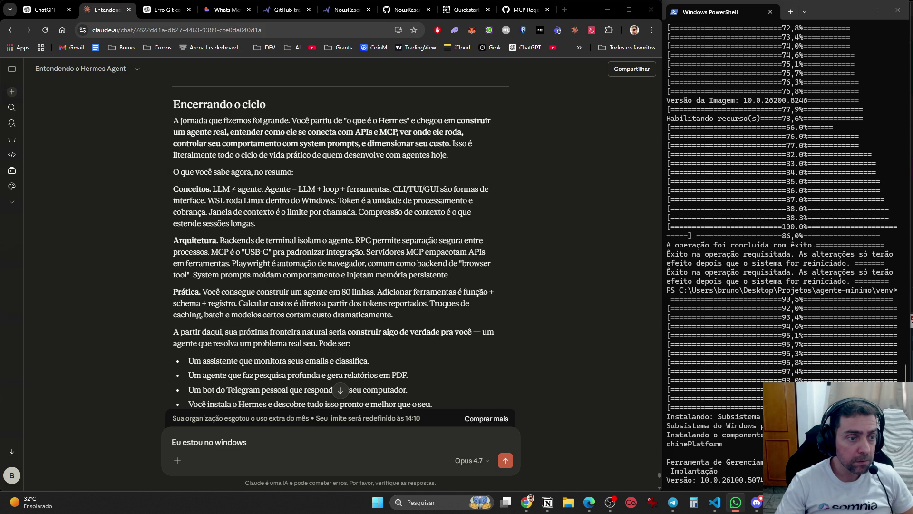
Scroll to the bottom showing the four suggested directions and the 'Eu estou no windows' message.
scroll(383, 218, "down", 2)
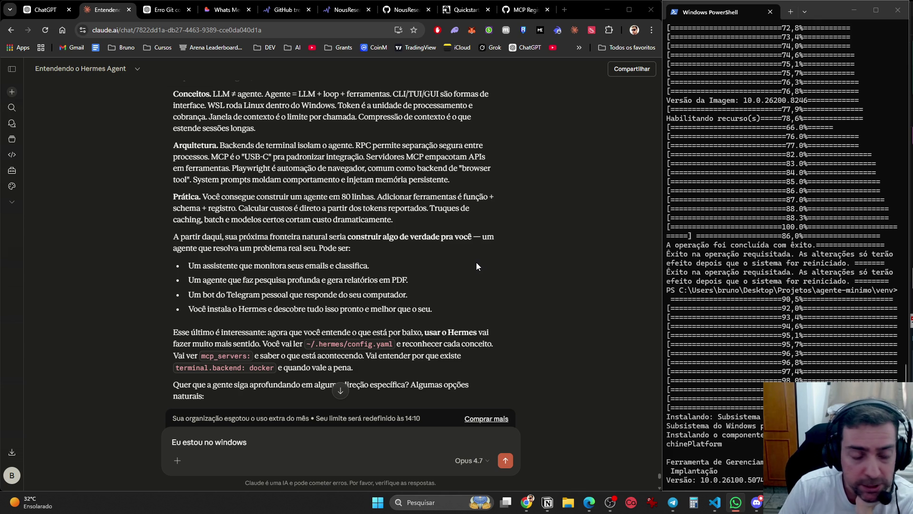
scroll(401, 282, "down", 1)
scroll(401, 284, "down", 4)
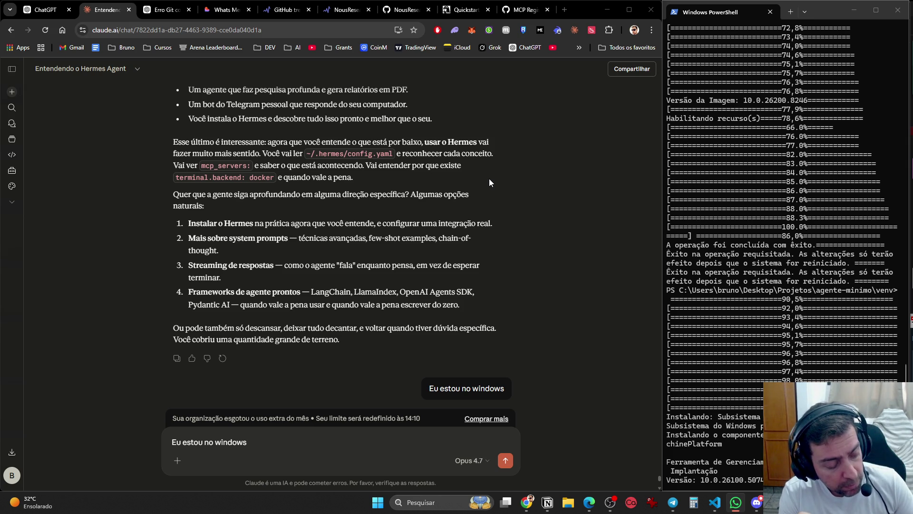
scroll(393, 273, "down", 4)
scroll(394, 274, "up", 4)
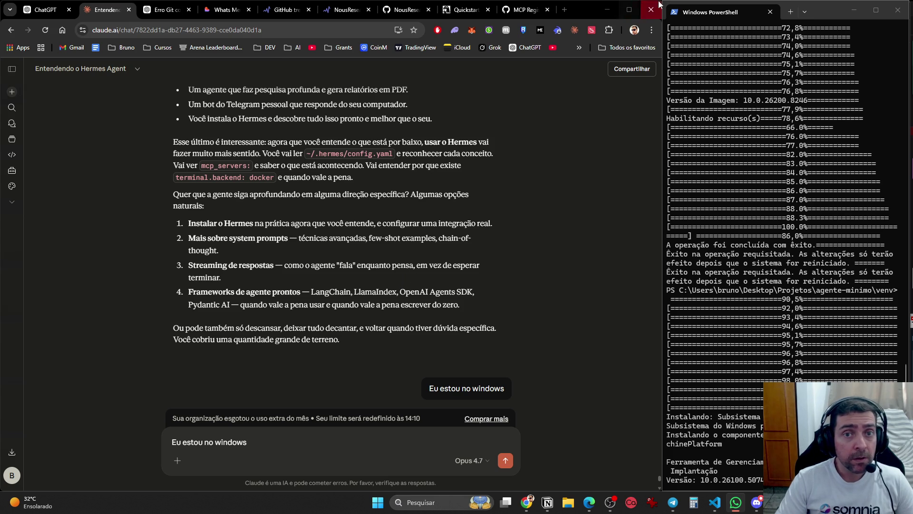
Open YouTube in a new tab, minimize Notion, cmd and PowerShell, and dismiss the Premium survey.
left_click(566, 10)
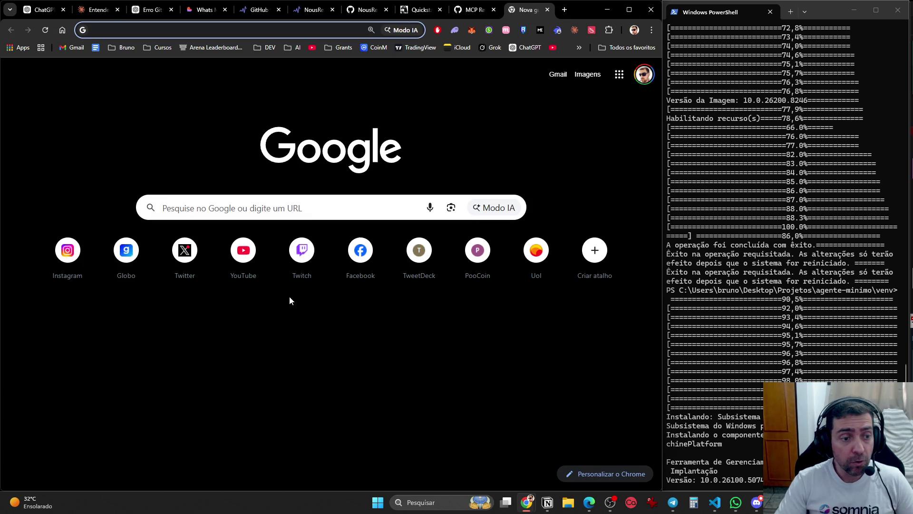
left_click(243, 250)
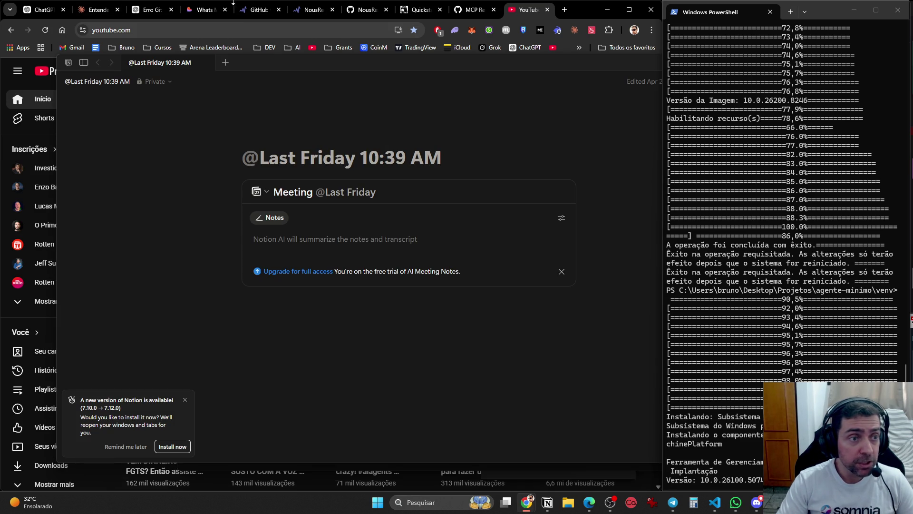
left_click(612, 66)
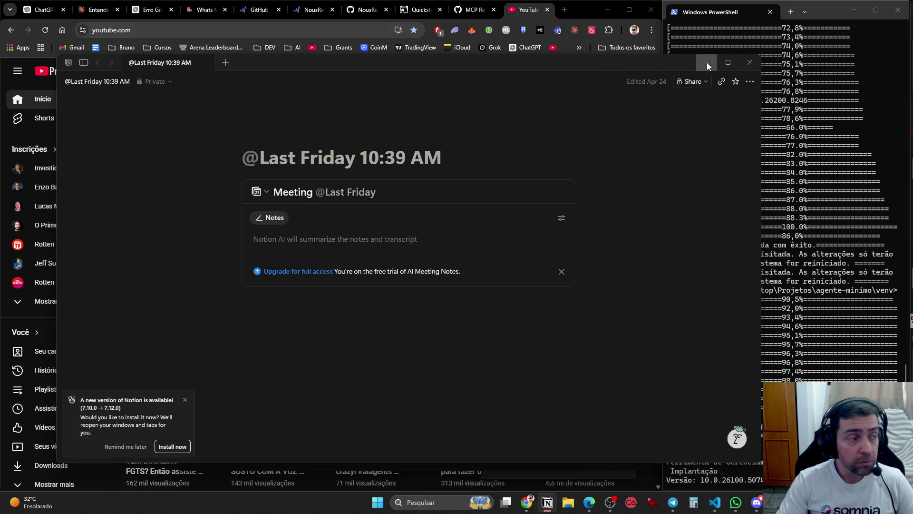
left_click(706, 63)
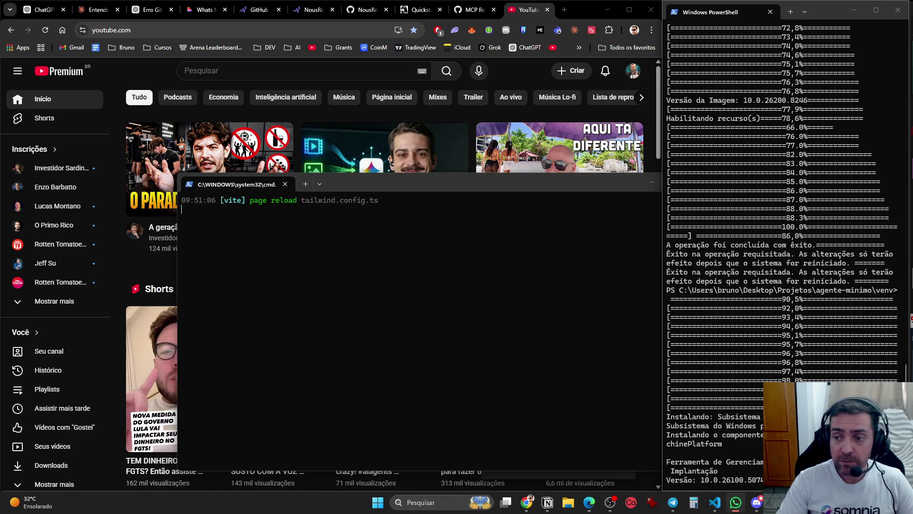
left_click(651, 183)
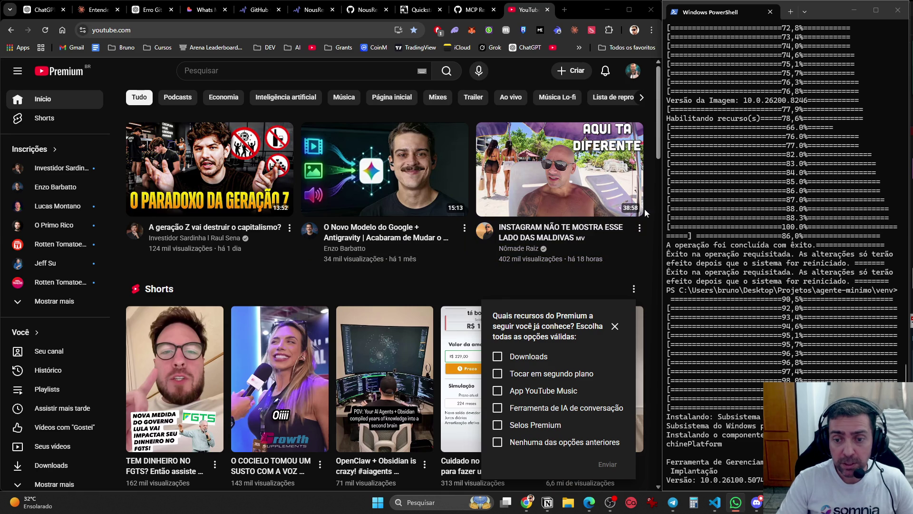
left_click(854, 10)
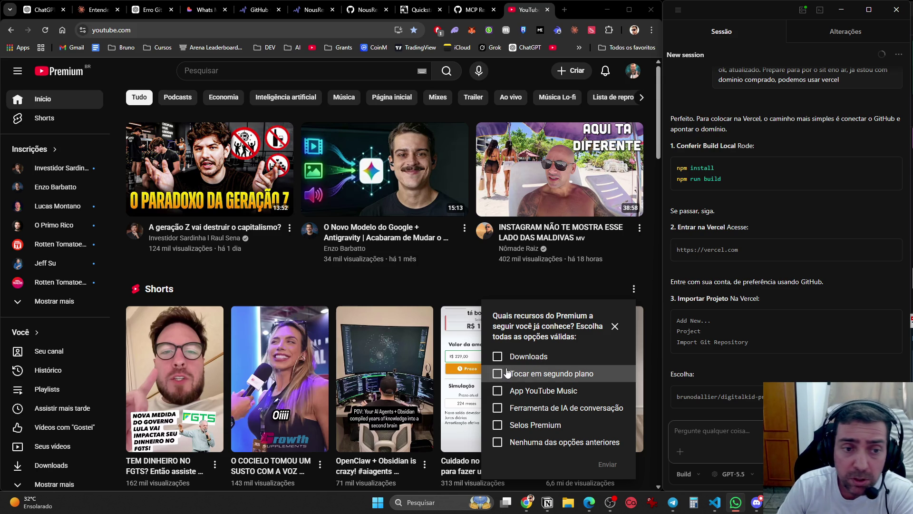
left_click(615, 327)
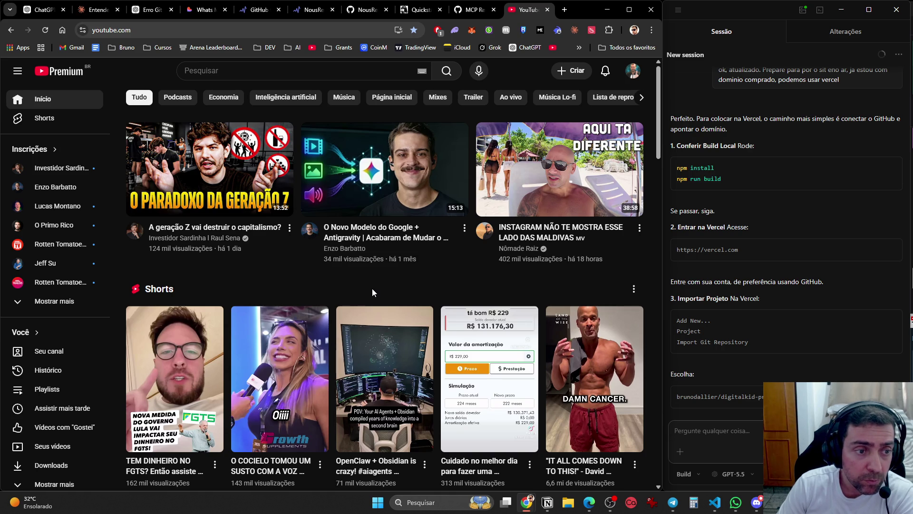
Play 'A geração Z vai destruir o capitalismo?' in its own tab in HD and theater mode.
mouse_move(219, 175)
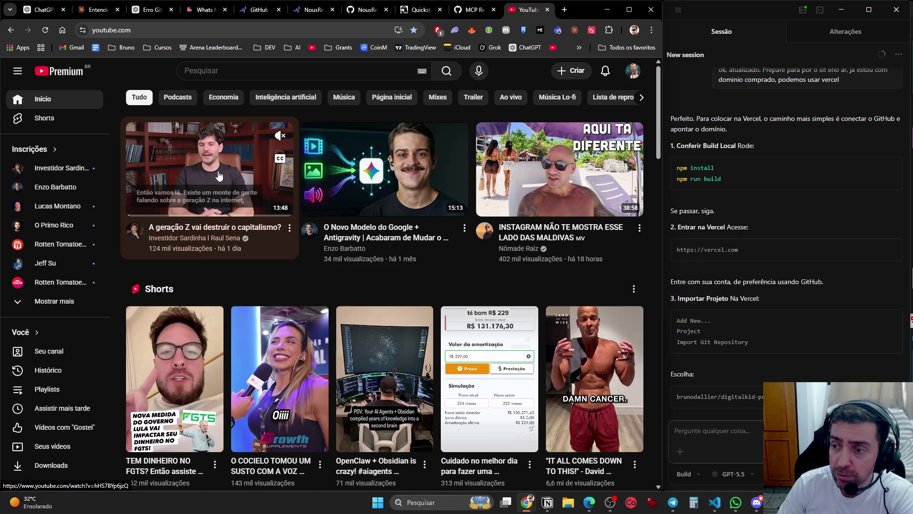
middle_click(219, 175)
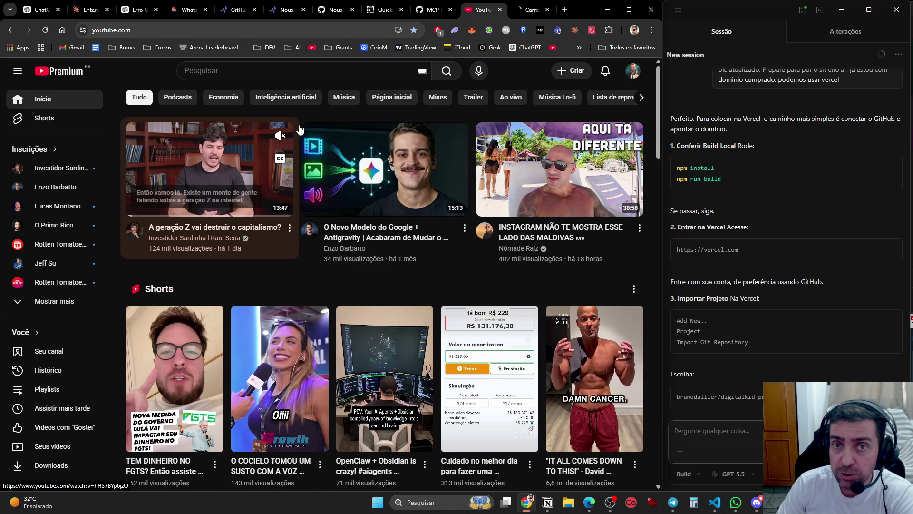
left_click(523, 12)
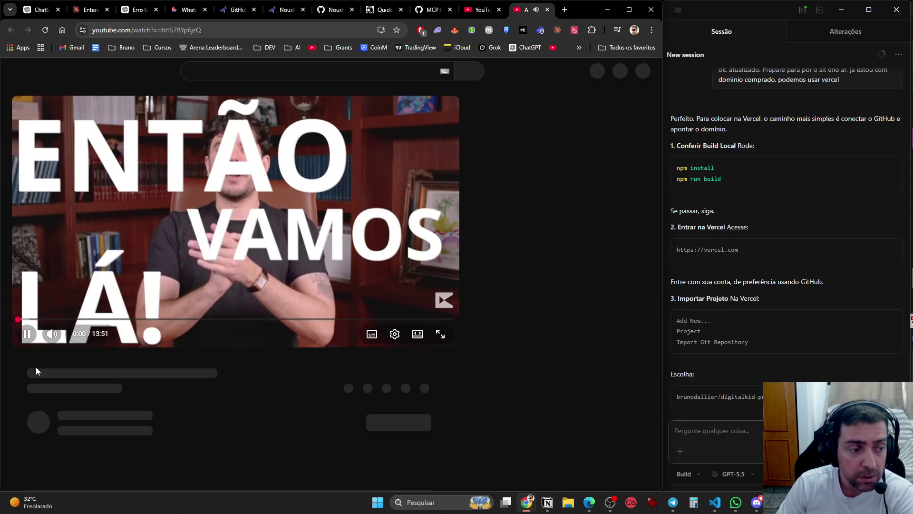
left_click(384, 323)
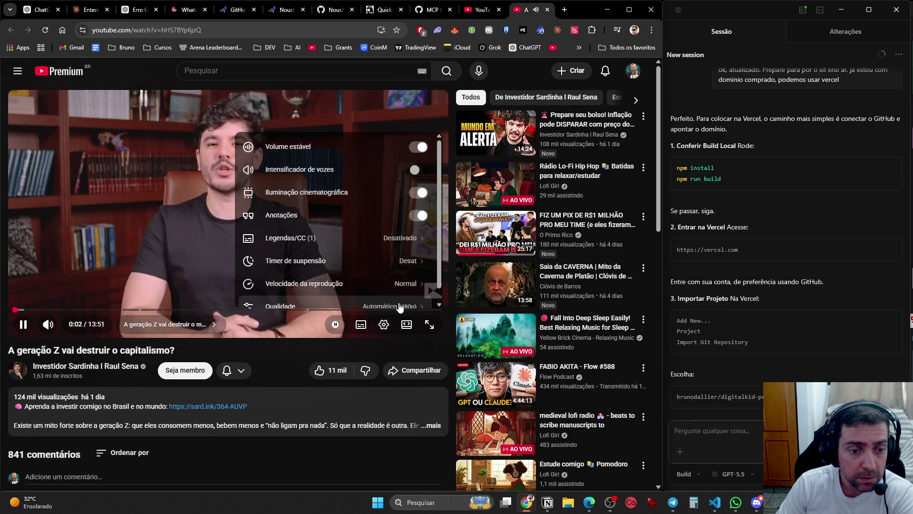
left_click(395, 307)
left_click(376, 218)
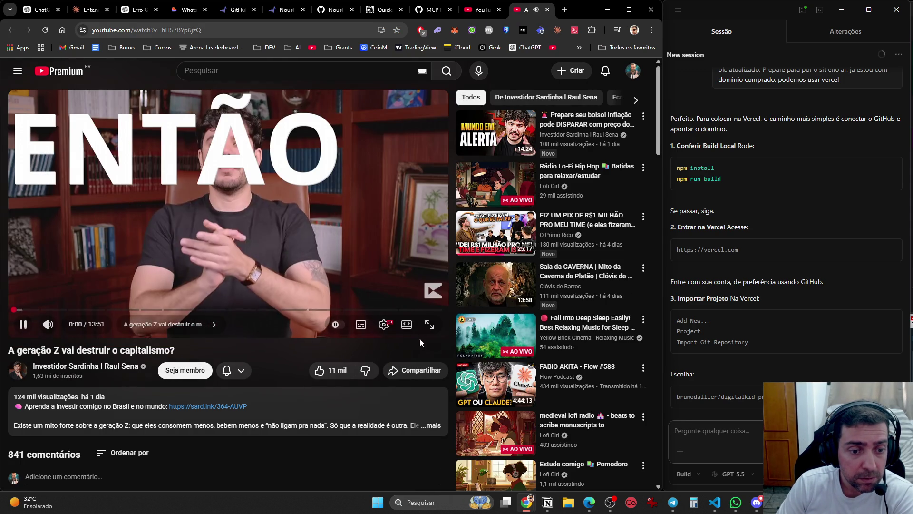
left_click(407, 328)
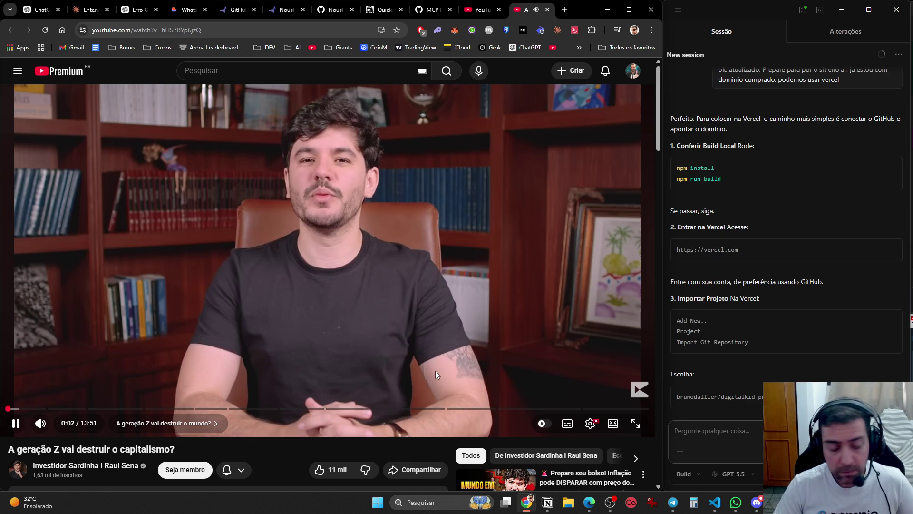
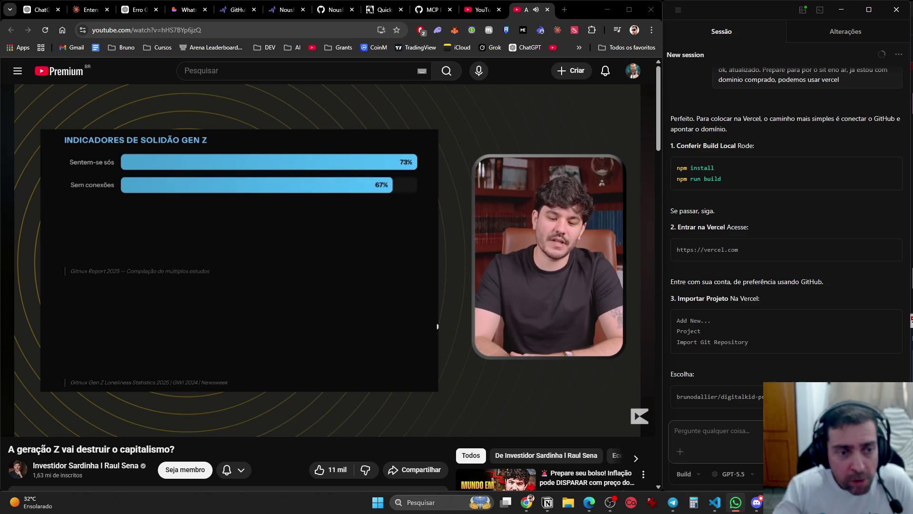
Pause and resume the Gen Z video, then dismiss Fipedle's how-to-play instructions.
left_click(301, 312)
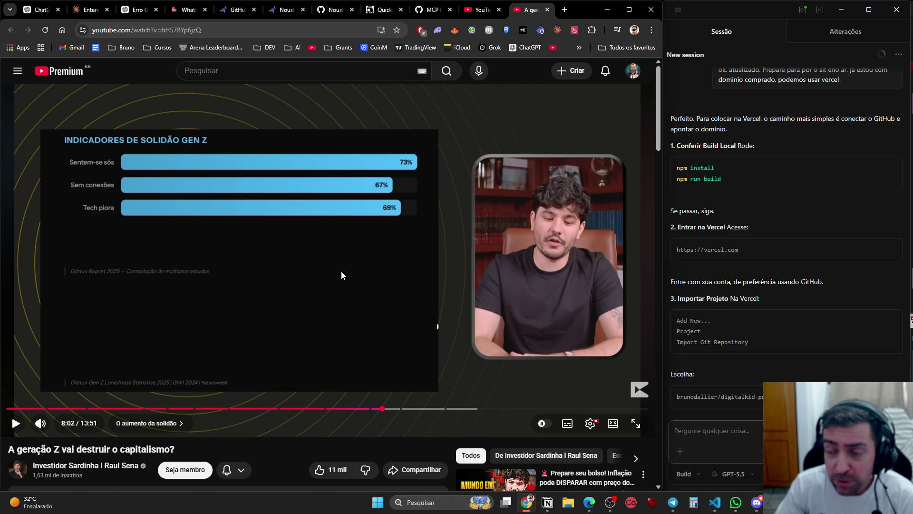
left_click(304, 267)
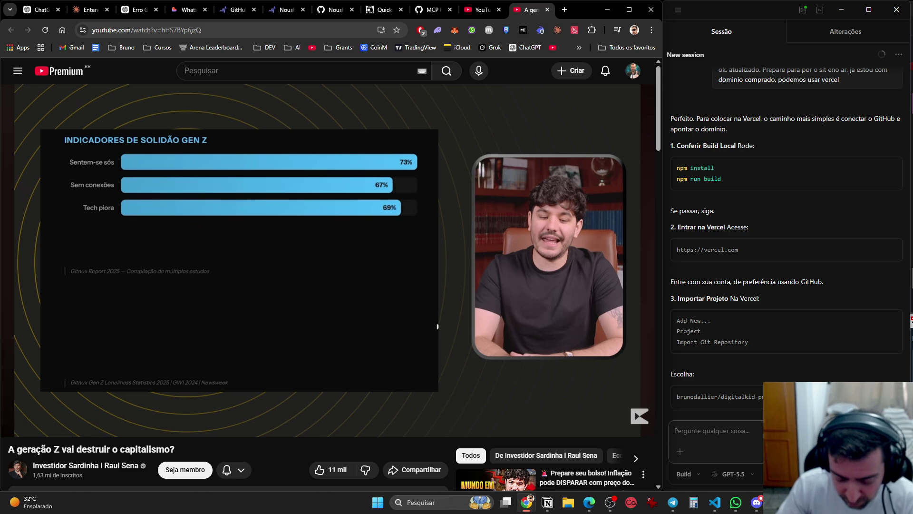
left_click(280, 270)
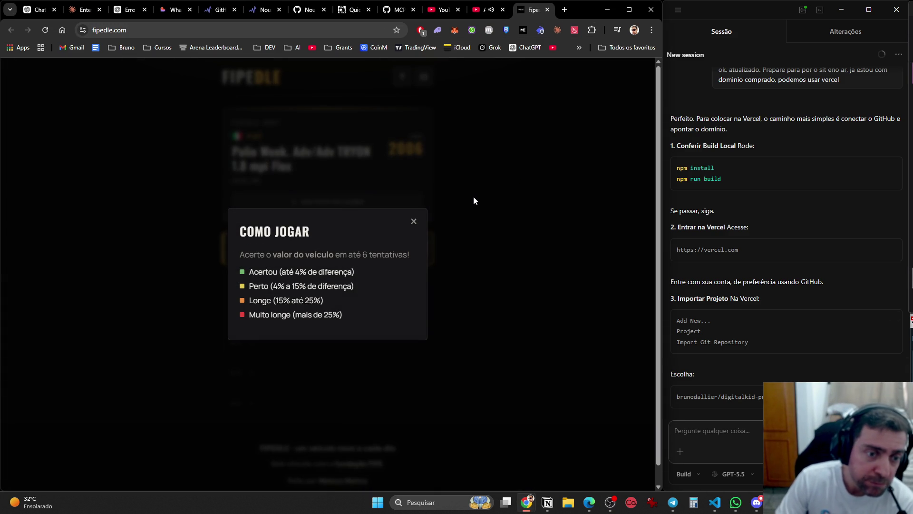
left_click(413, 221)
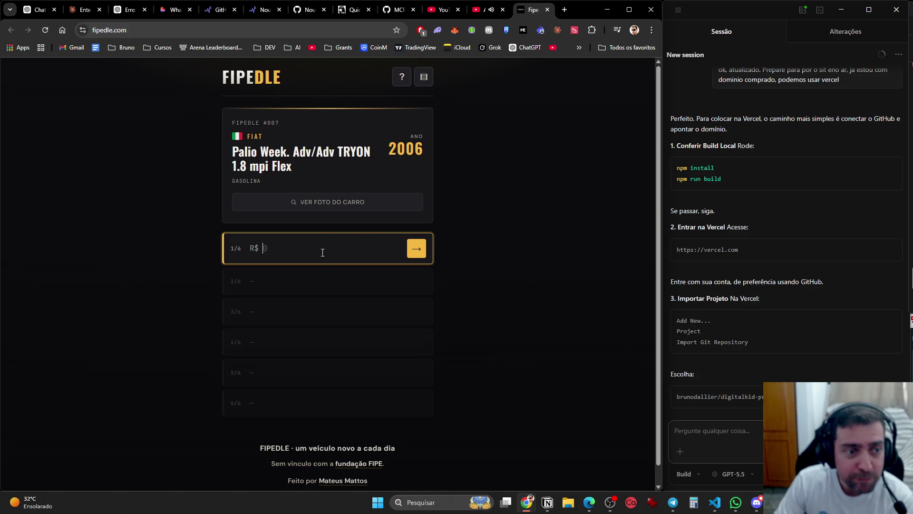
Glance at YouTube, then view and close Bing photos of the 2006 Fiat Palio Week.
left_click(487, 9)
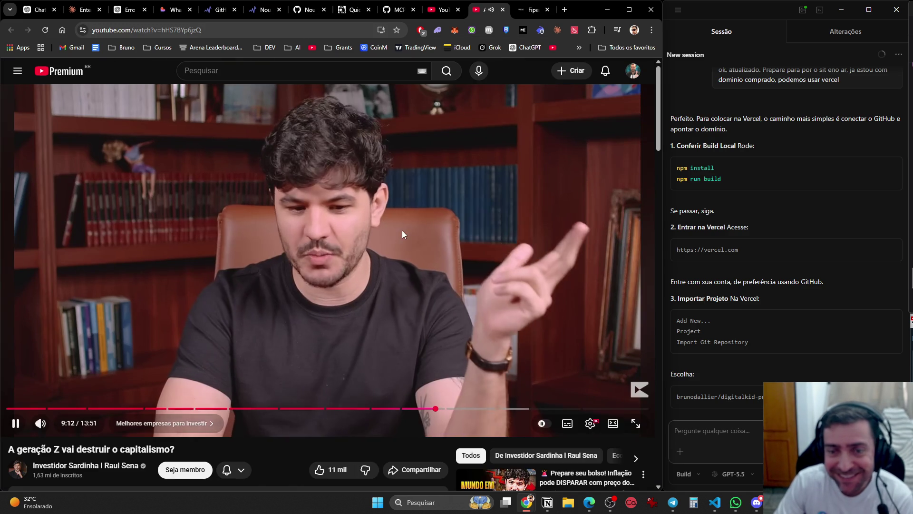
left_click(523, 15)
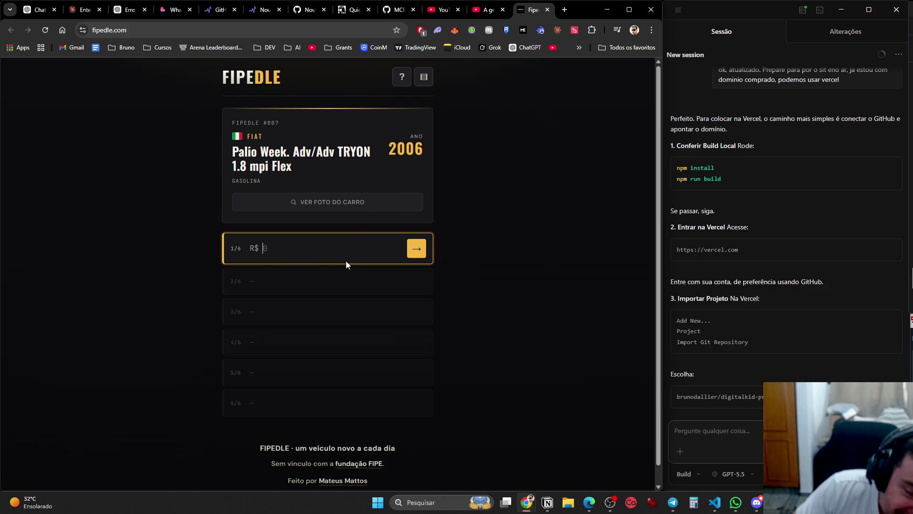
left_click(331, 205)
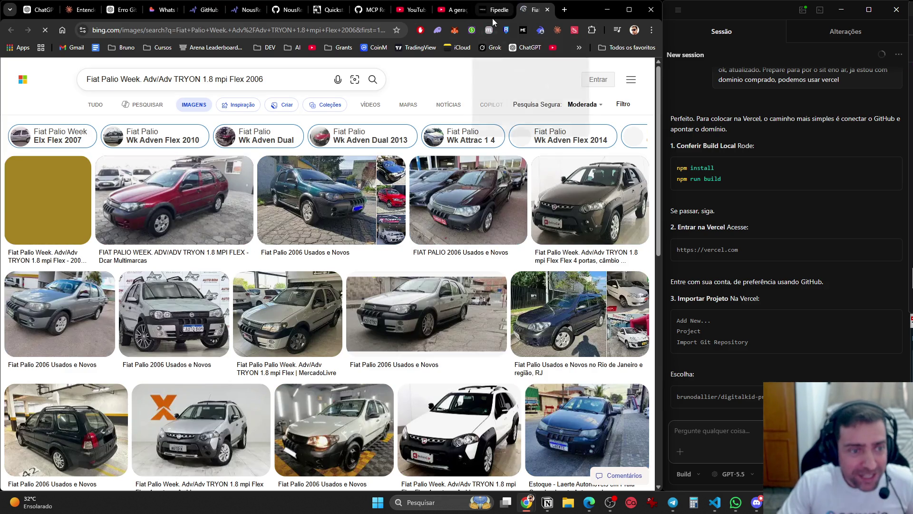
left_click(547, 11)
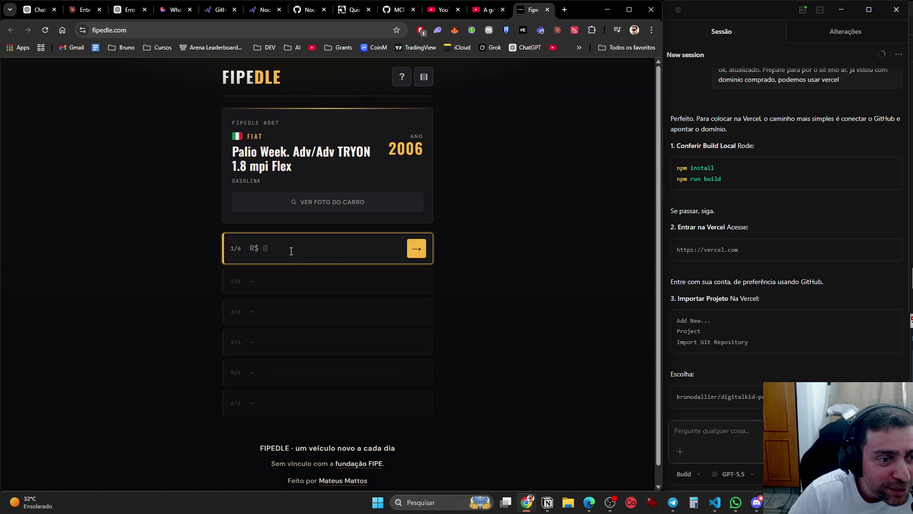
Guess the Palio's price: 110000, 6000, 25000, 2000, 20000, then the winning 23500.
type("110000")
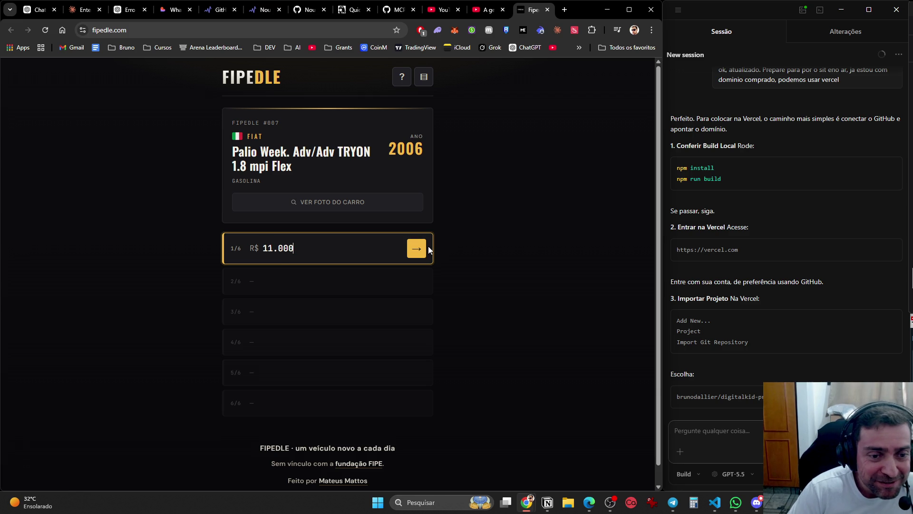
left_click(425, 248)
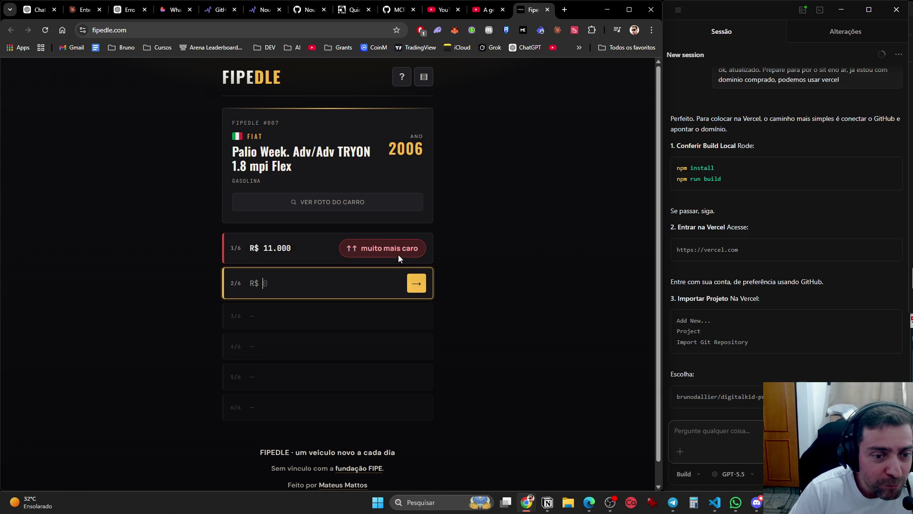
type("6000")
left_click(416, 284)
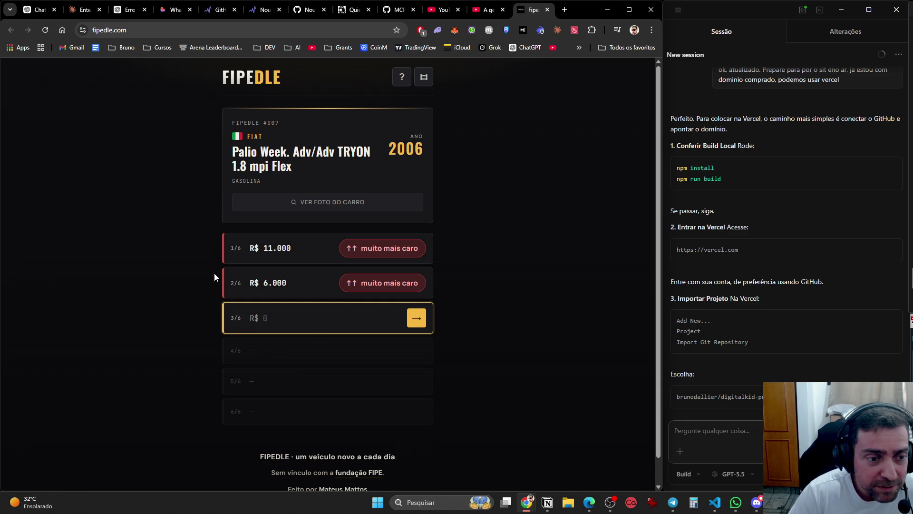
type("250000")
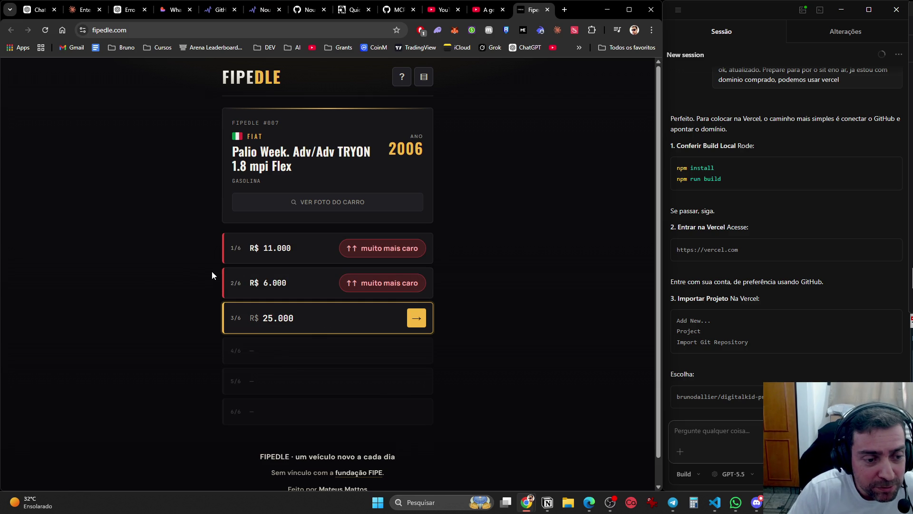
left_click(417, 319)
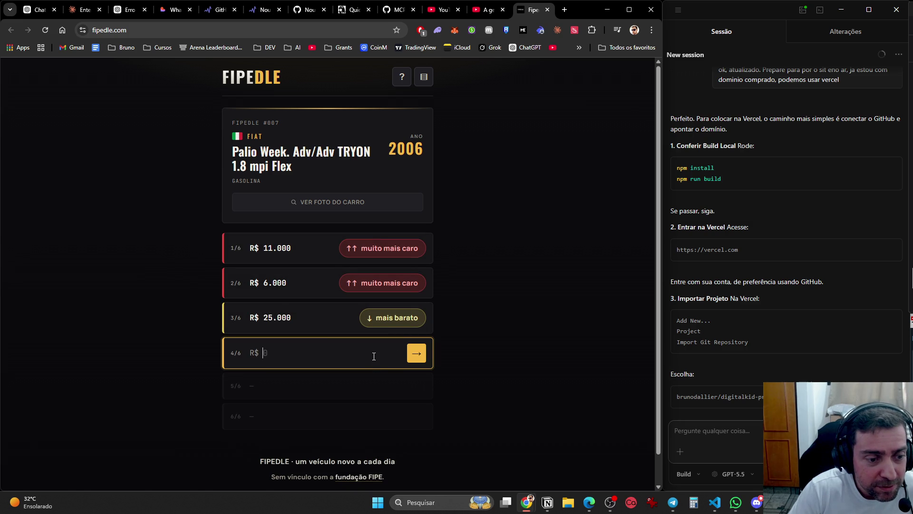
type("2000")
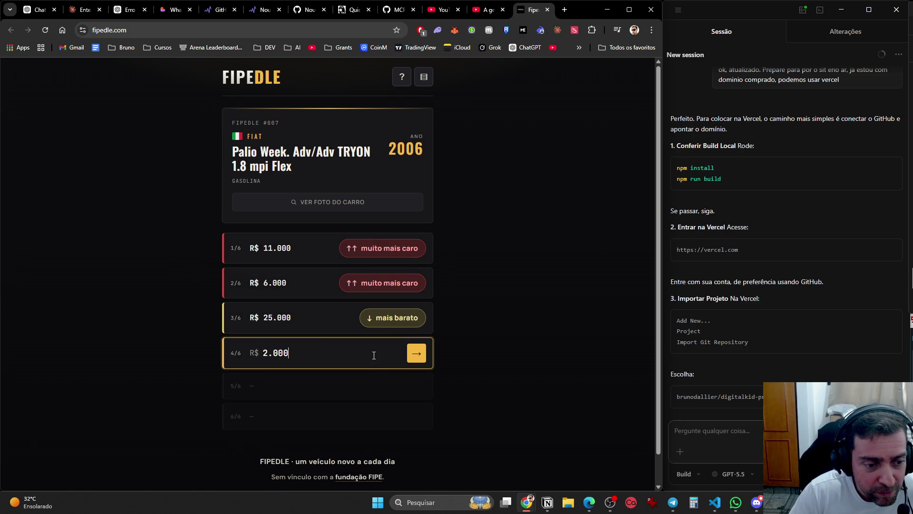
left_click(415, 352)
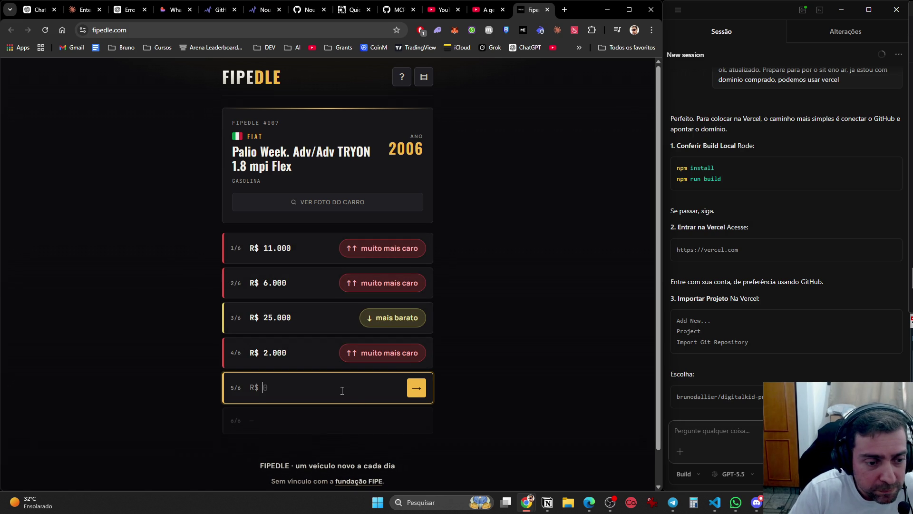
type("200000")
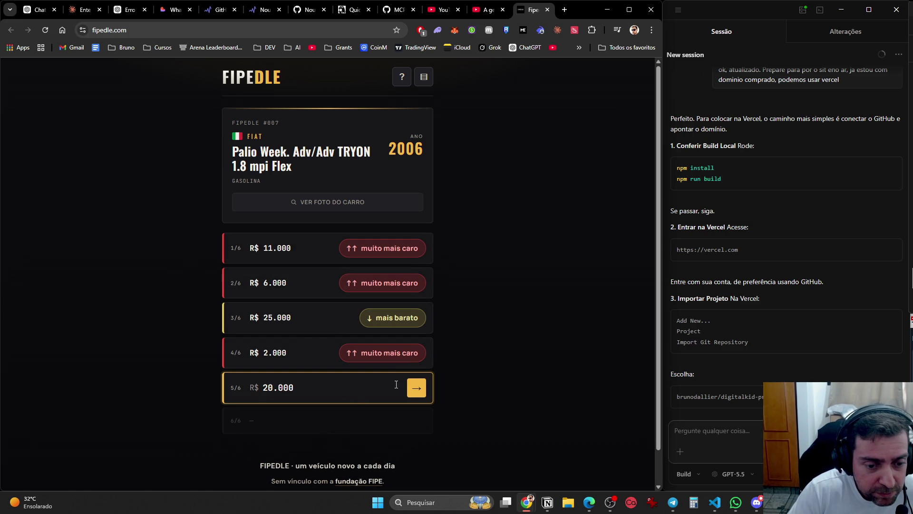
left_click(417, 388)
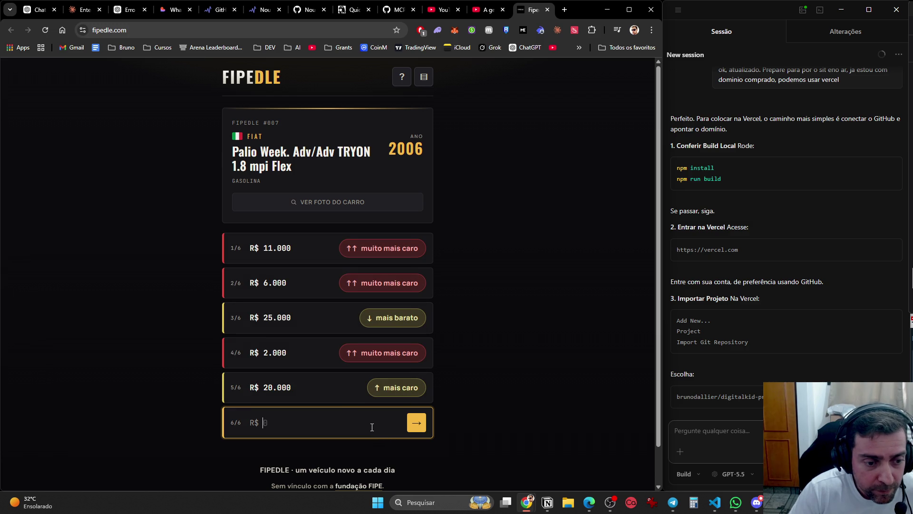
type("23500")
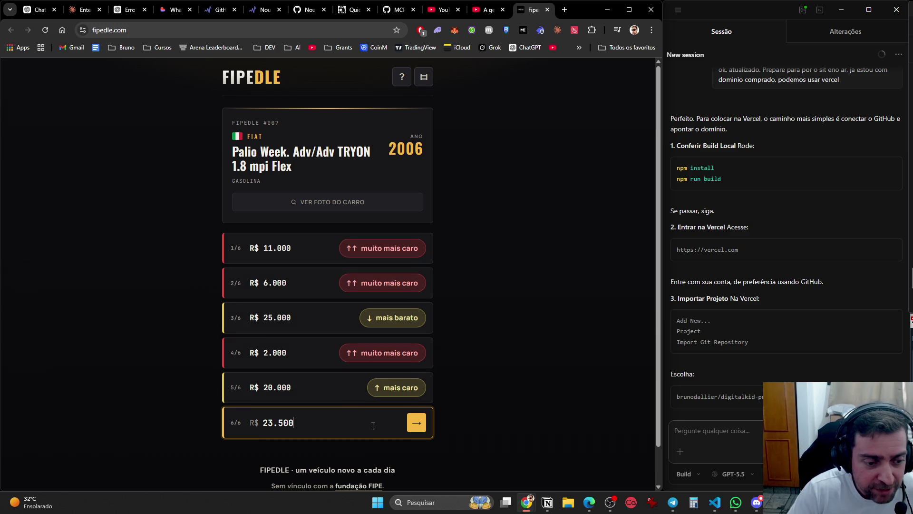
left_click(411, 425)
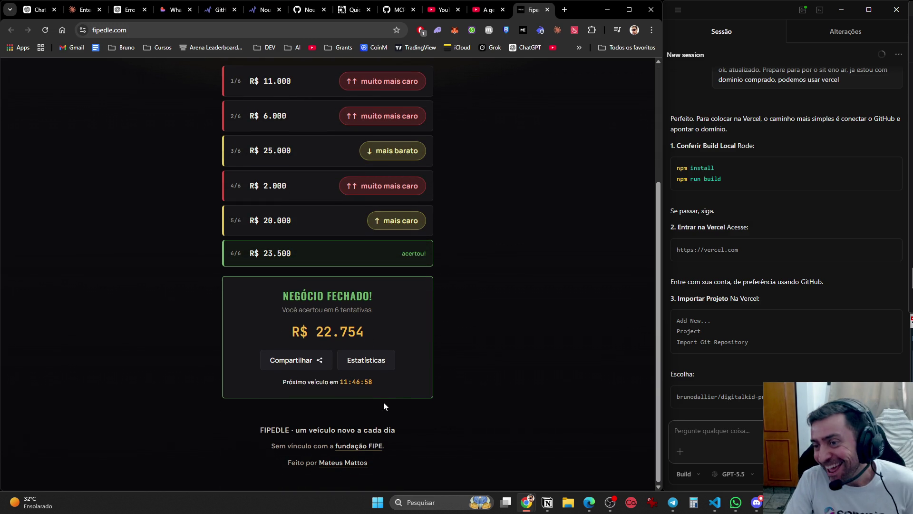
Review the solved puzzle's six guesses and reload the Fipedle page.
scroll(371, 399, "up", 4)
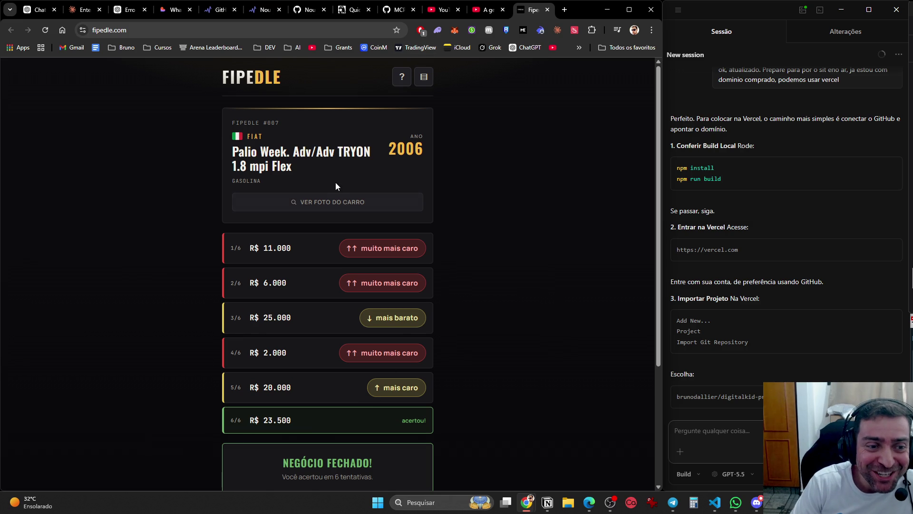
scroll(472, 278, "down", 3)
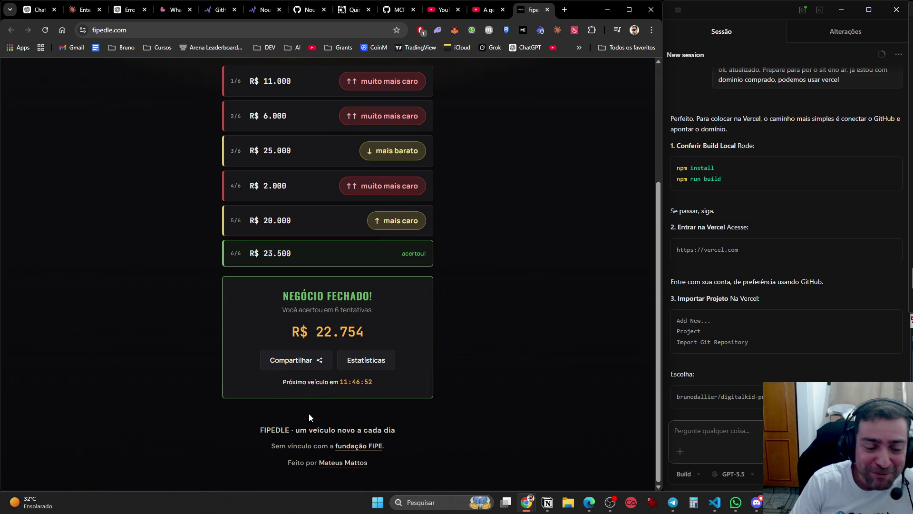
scroll(341, 413, "up", 3)
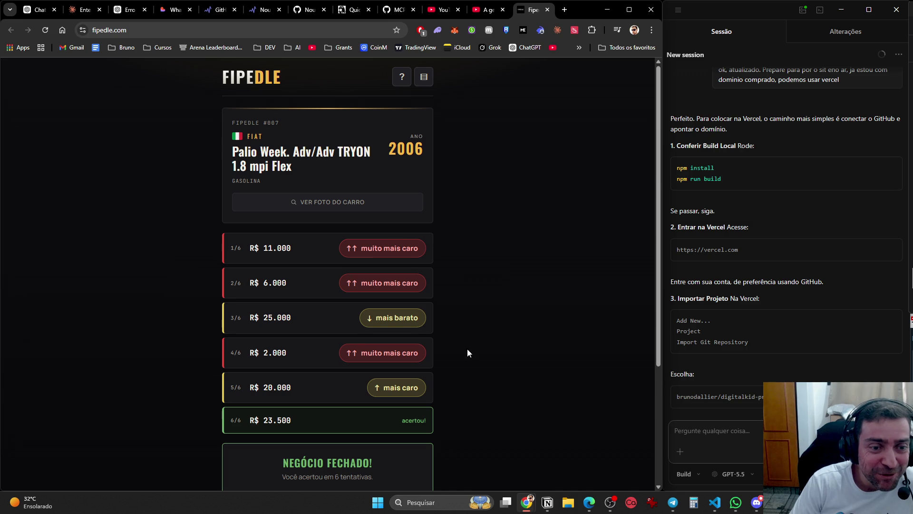
scroll(472, 348, "down", 3)
scroll(318, 147, "up", 3)
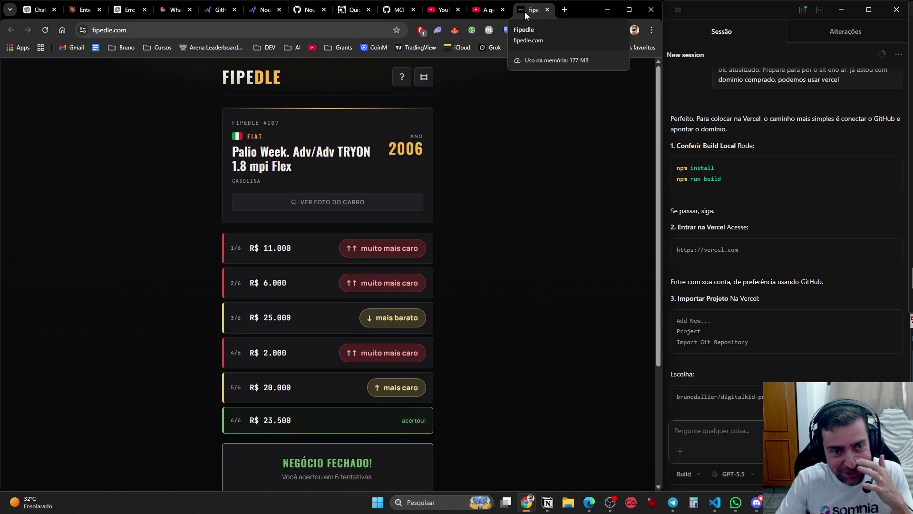
left_click(46, 29)
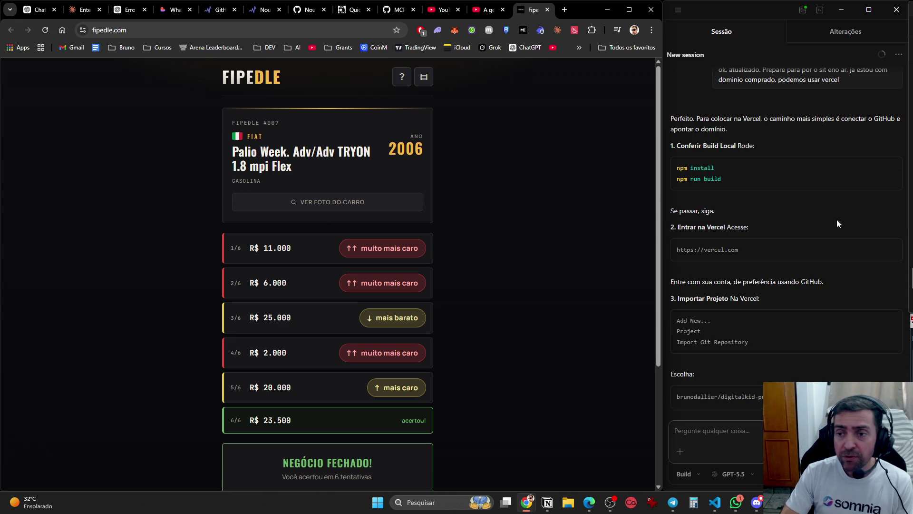
left_click(486, 12)
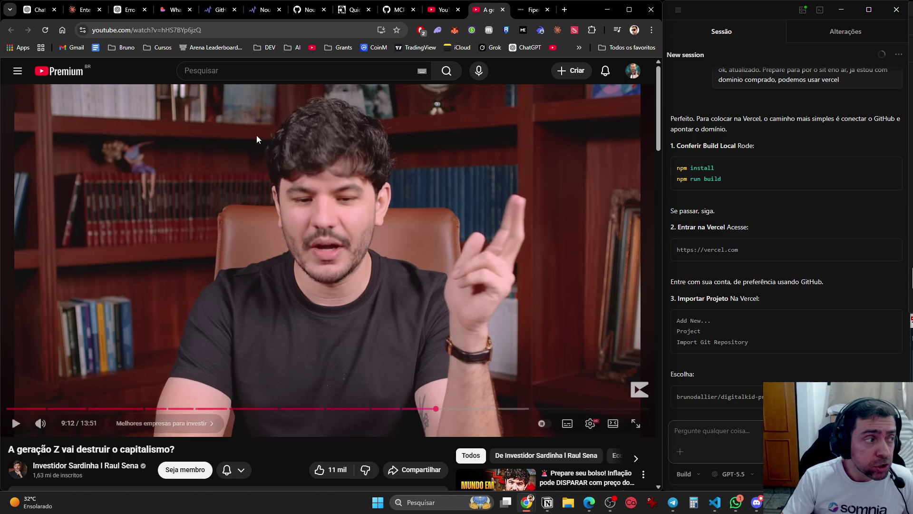
Check WhatsApp, then resume the Gen Z capitalism video on YouTube.
left_click(736, 502)
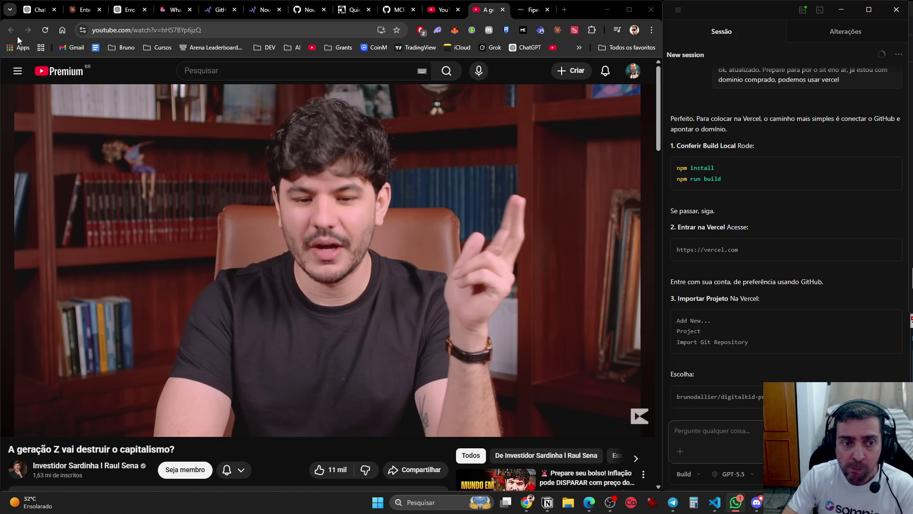
left_click(418, 164)
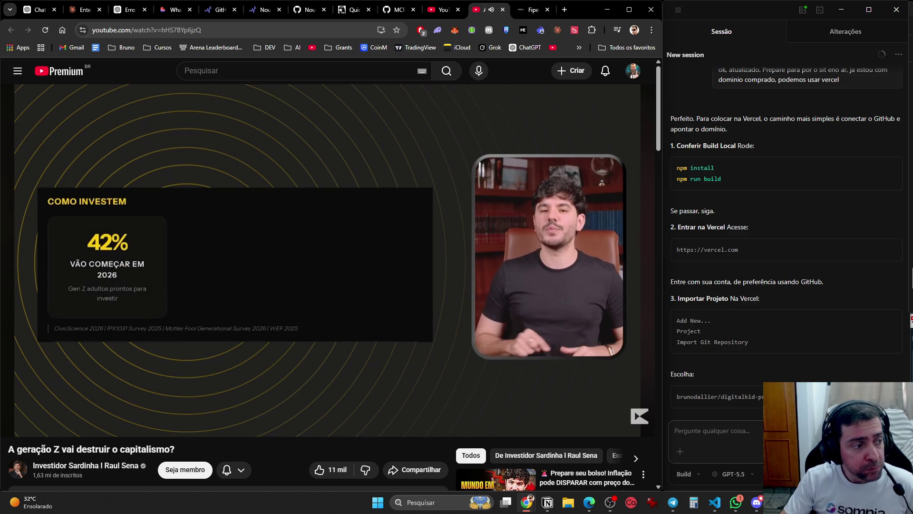
Return with Alt+Tab and pause the video on its 'Como investem' investing slide.
key("alt+Tab")
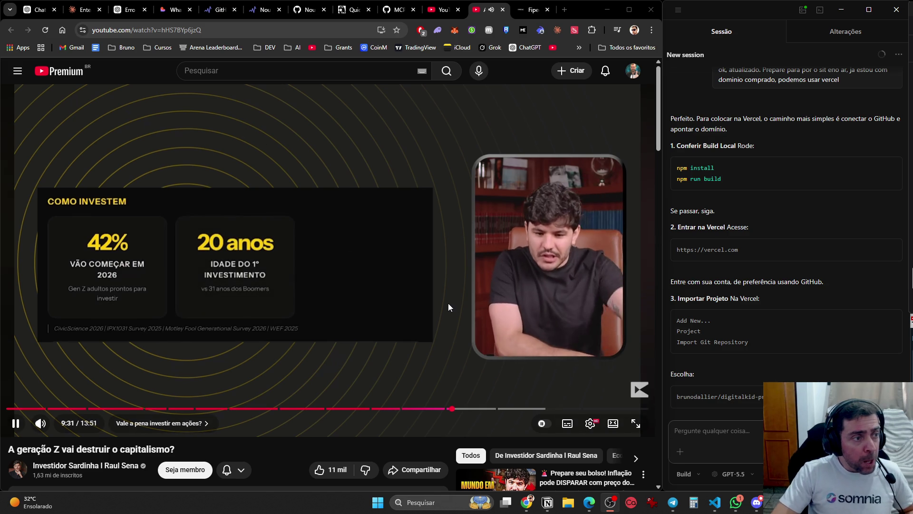
left_click(448, 290)
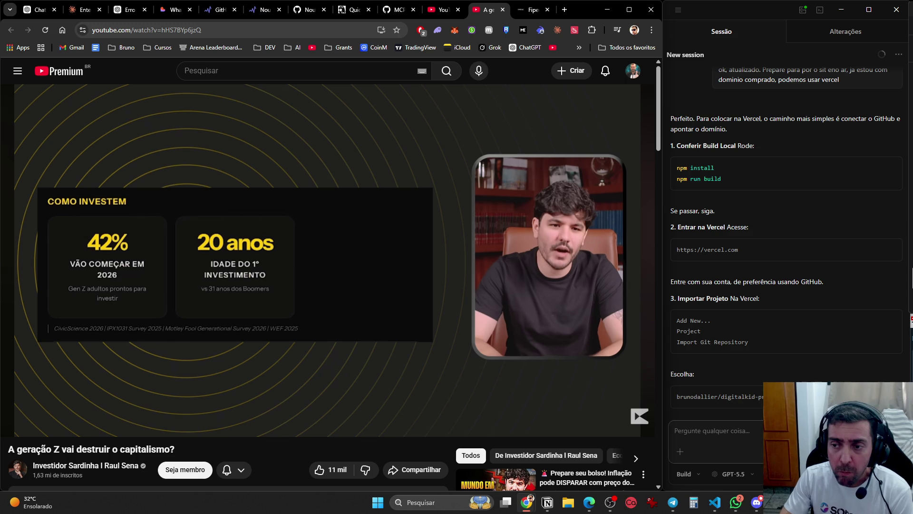
left_click(736, 502)
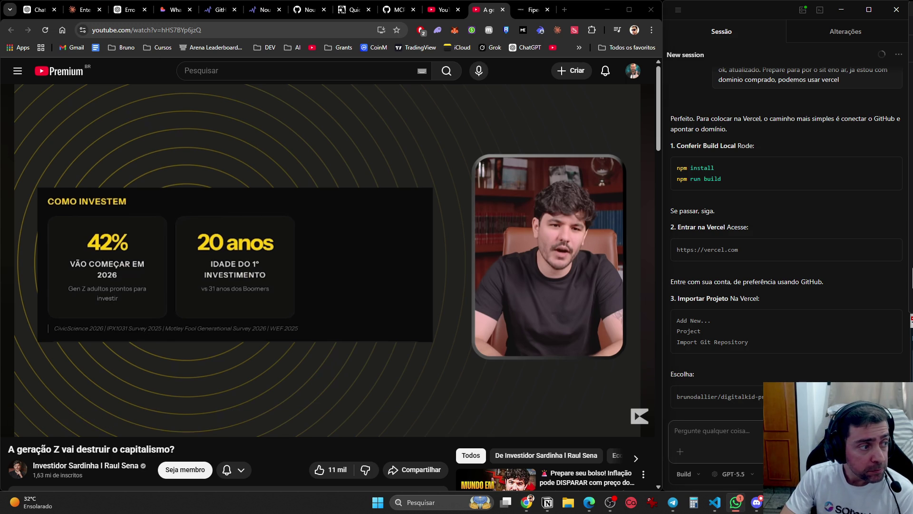
left_click(369, 159)
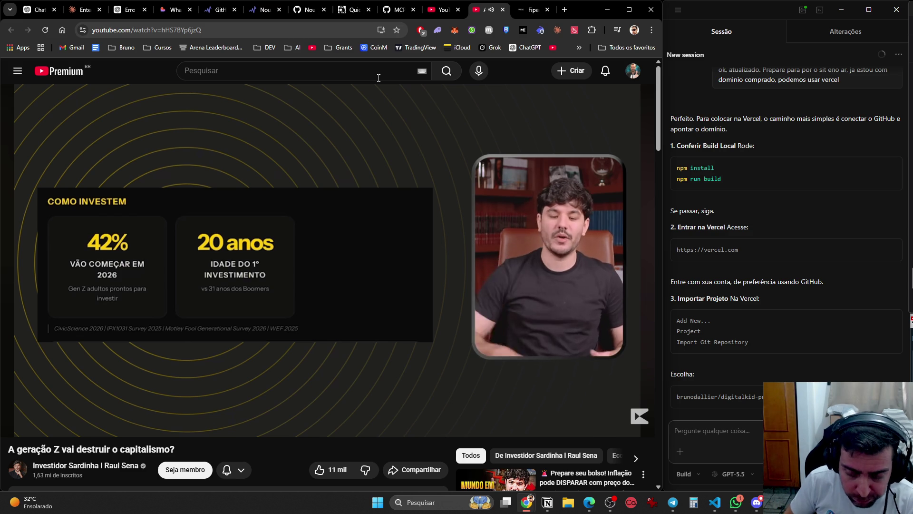
left_click(415, 138)
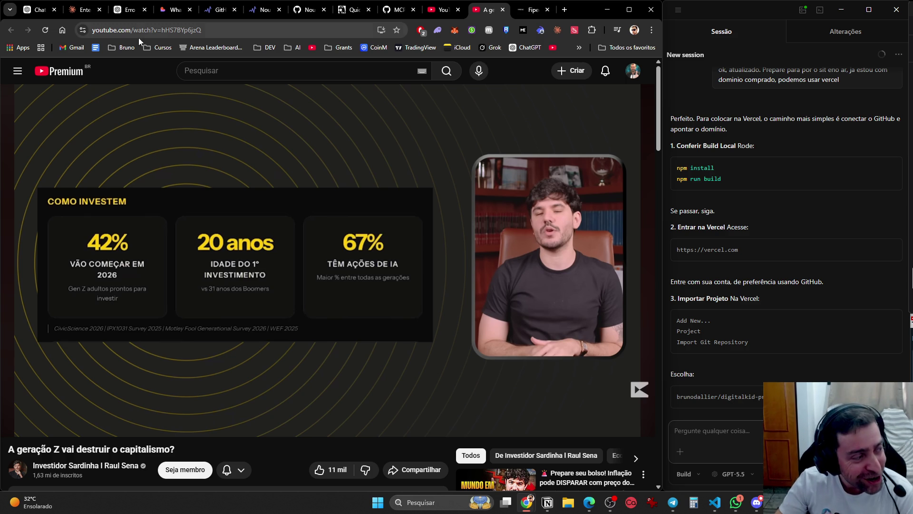
left_click(444, 193)
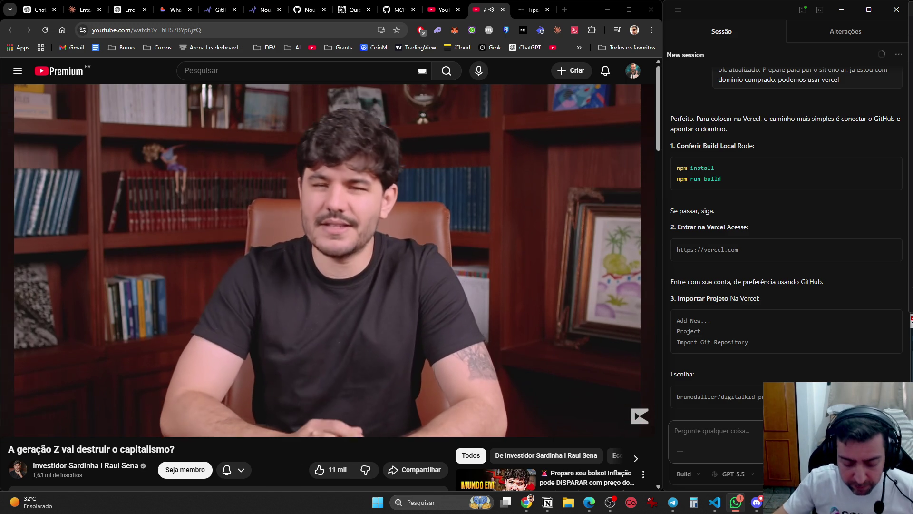
left_click(355, 220)
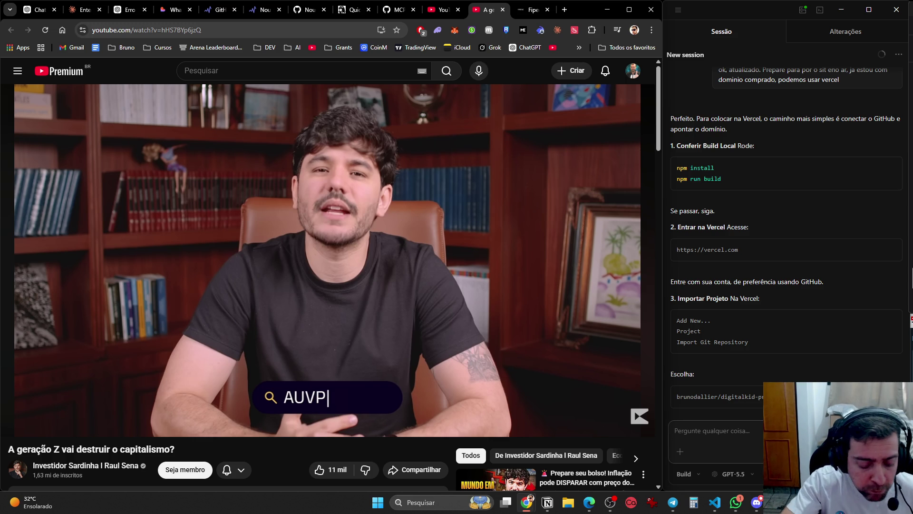
left_click(356, 217)
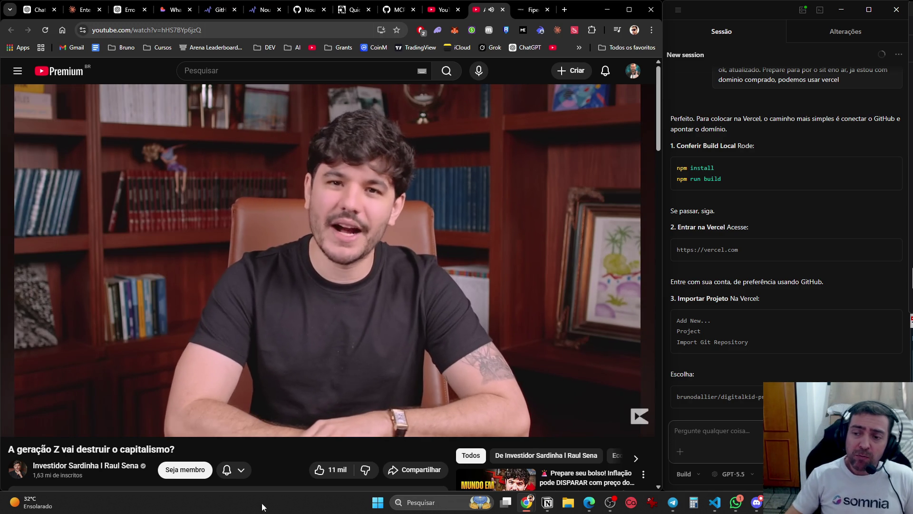
left_click(503, 157)
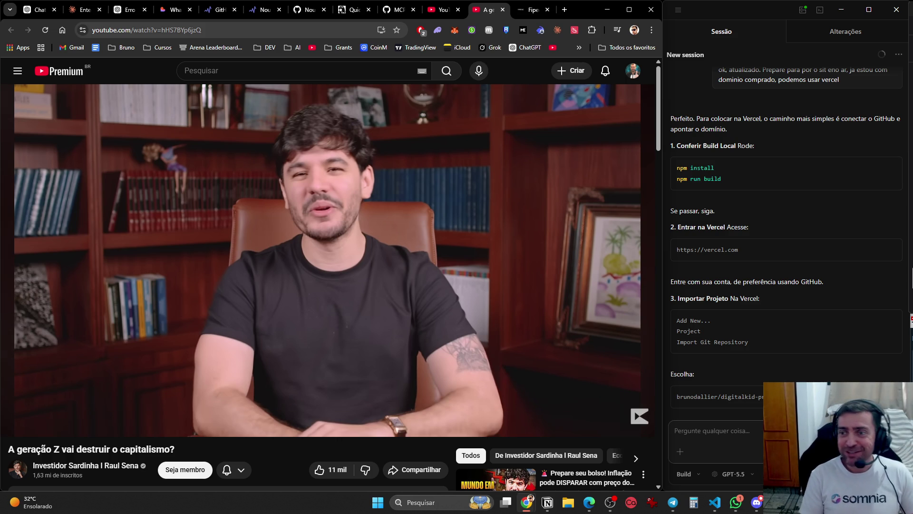
Pause 'A geração Z vai destruir o capitalismo?' at 12:19 of 13:51.
mouse_move(503, 156)
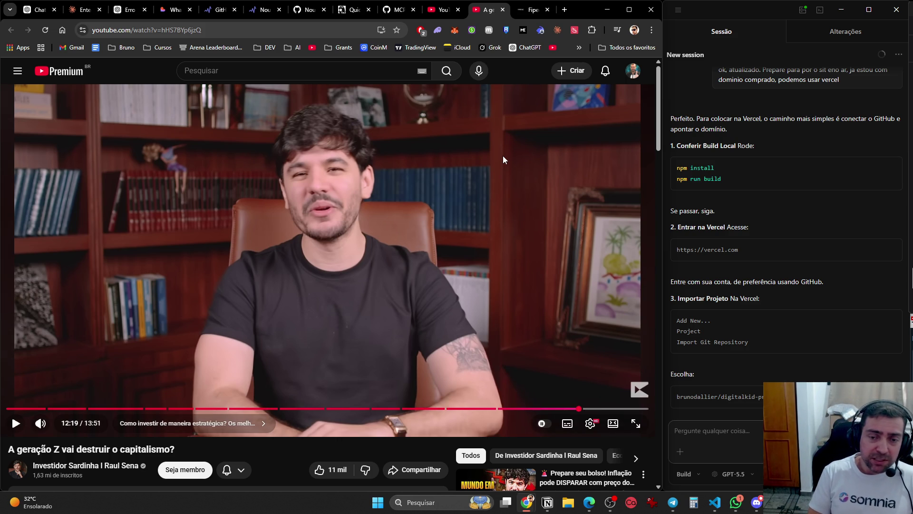